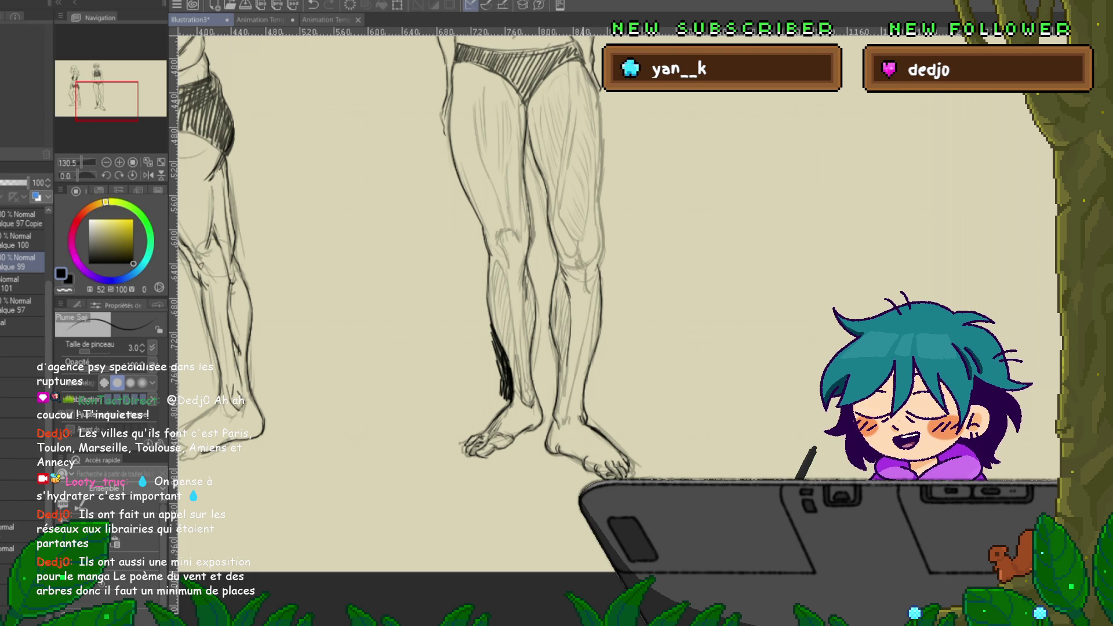
- Try a dark stroke at the crop top's edge, then undo it
scroll(615, 313, up, 4)
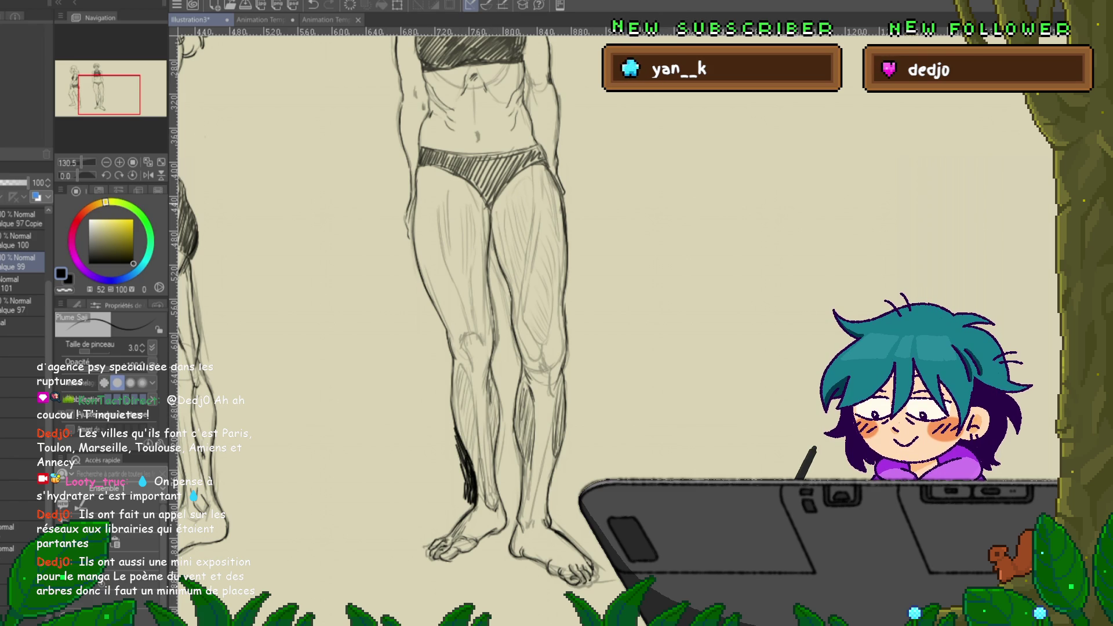
scroll(498, 325, up, 5)
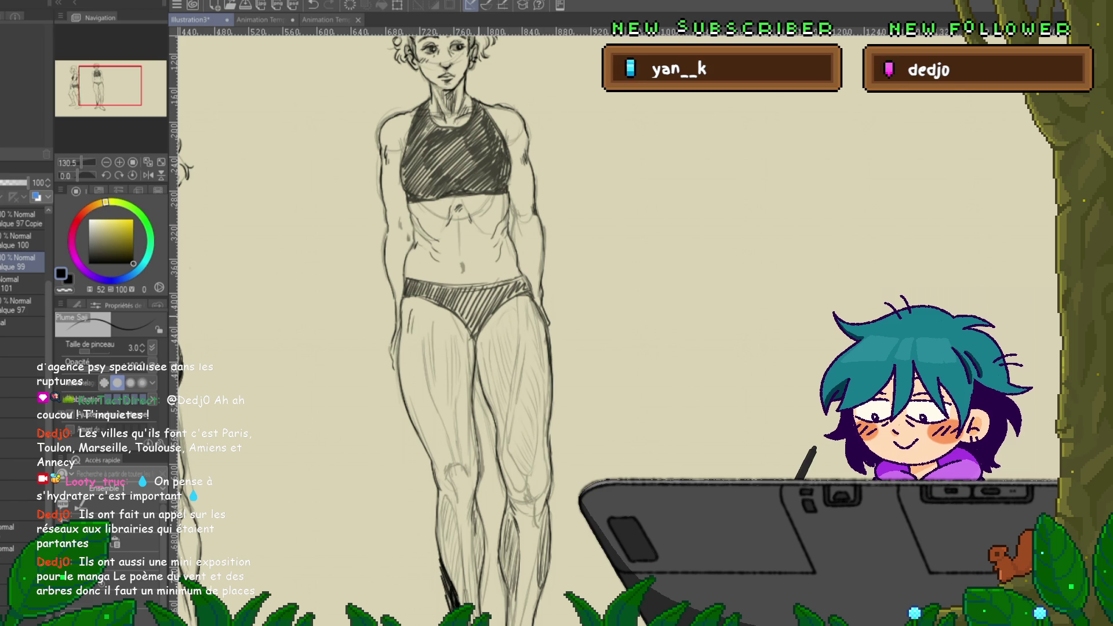
scroll(464, 324, up, 3)
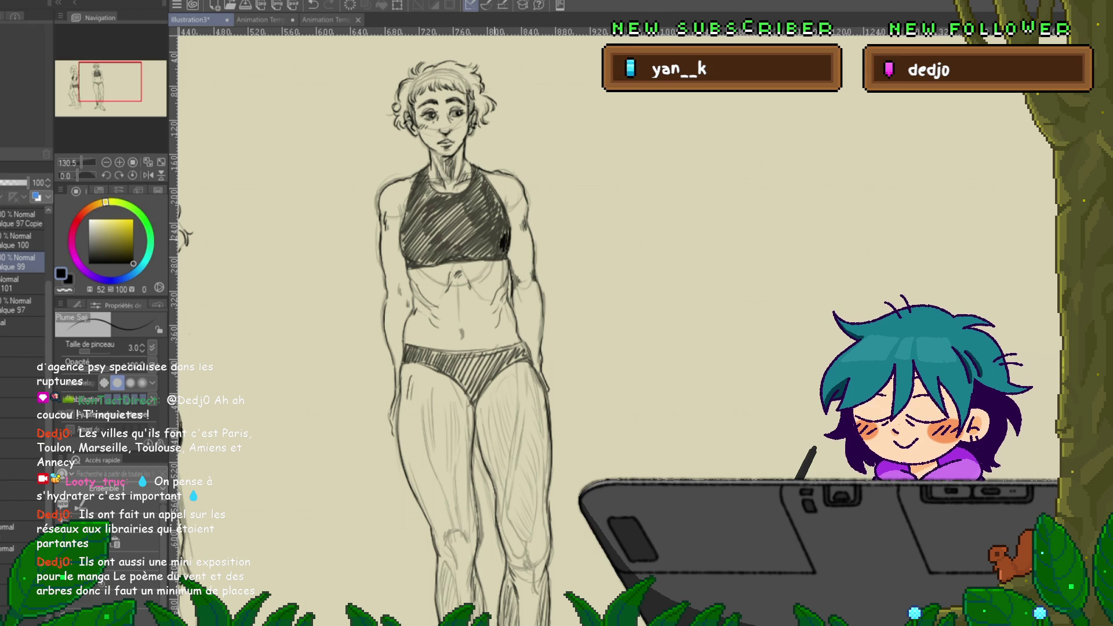
drag(406, 232, 408, 255)
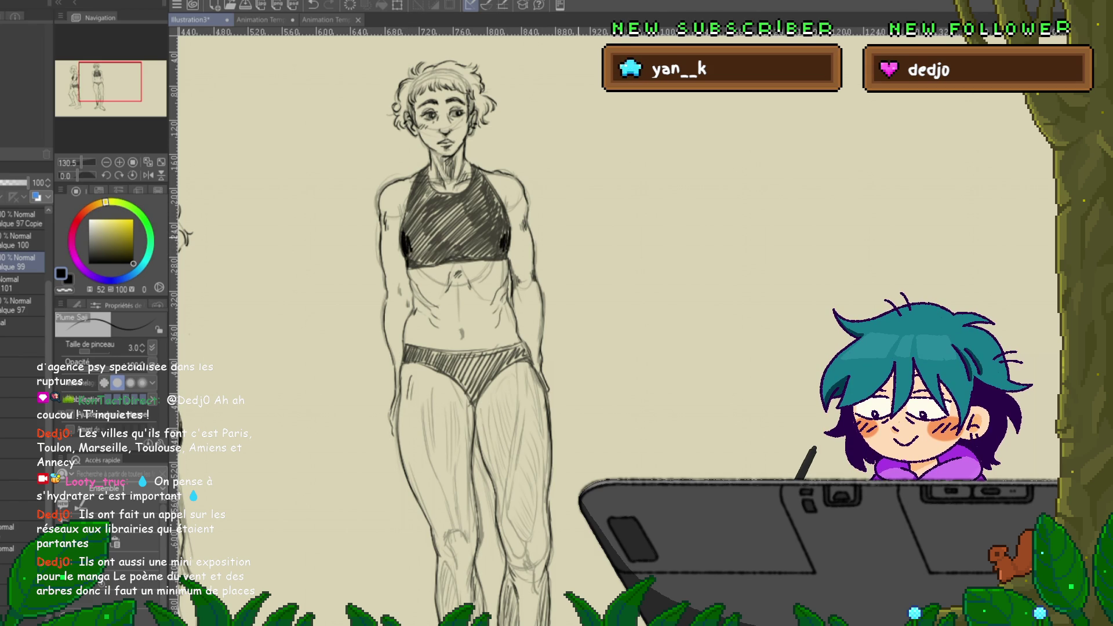
key(ctrl+z)
key(ctrl+z)
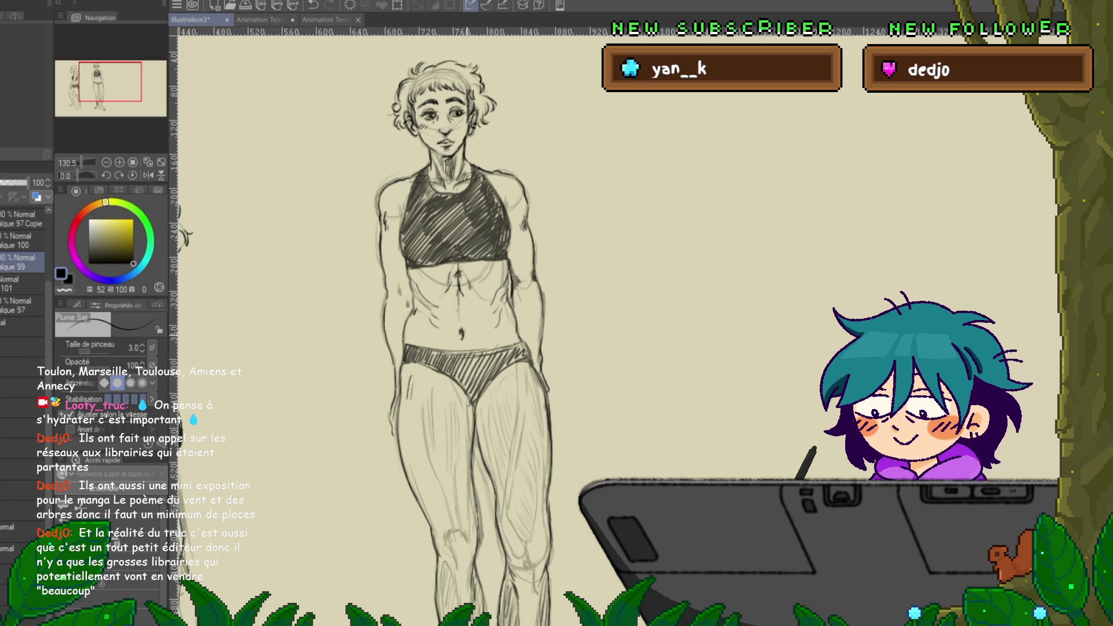
- Pan down the profile figure toward her waist and legs
drag(452, 290, 438, 258)
drag(444, 303, 454, 252)
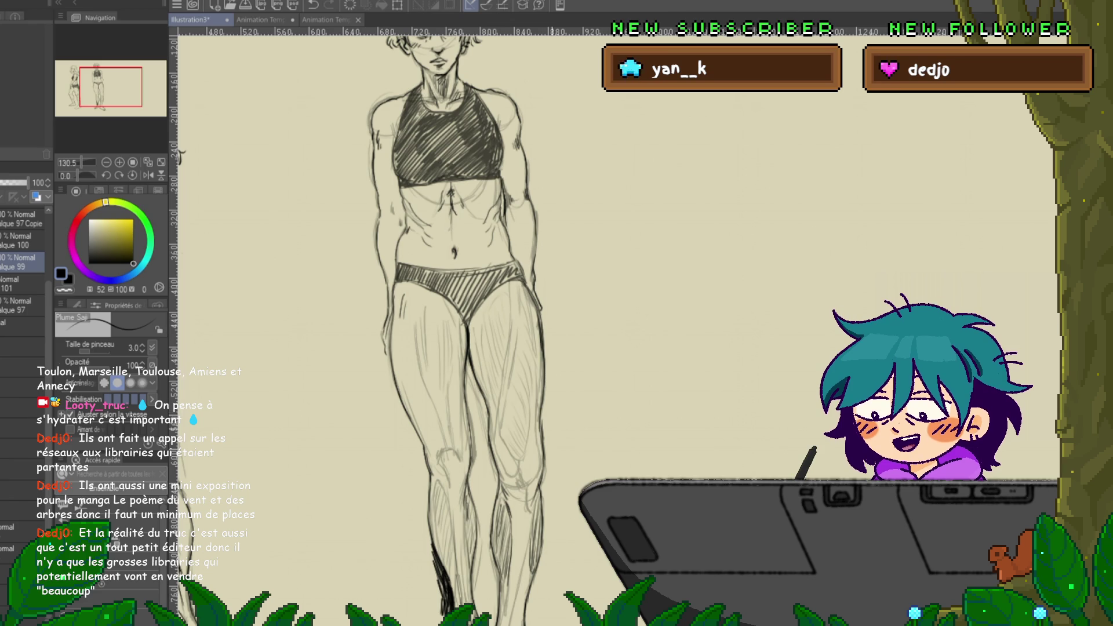
scroll(449, 325, down, 2)
scroll(449, 325, down, 1)
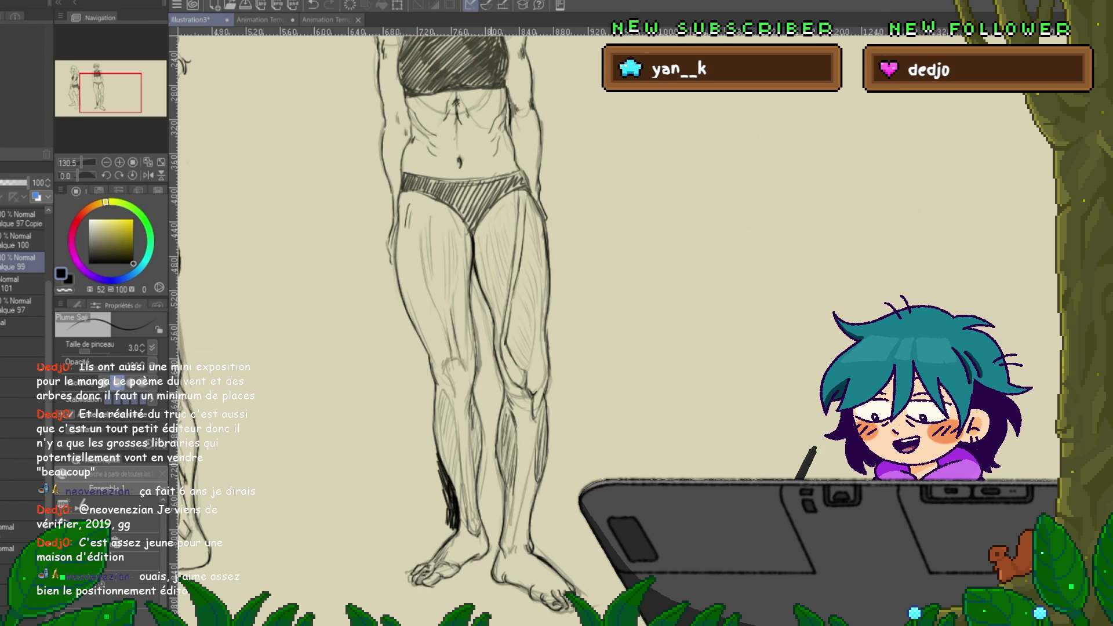
scroll(383, 325, down, 2)
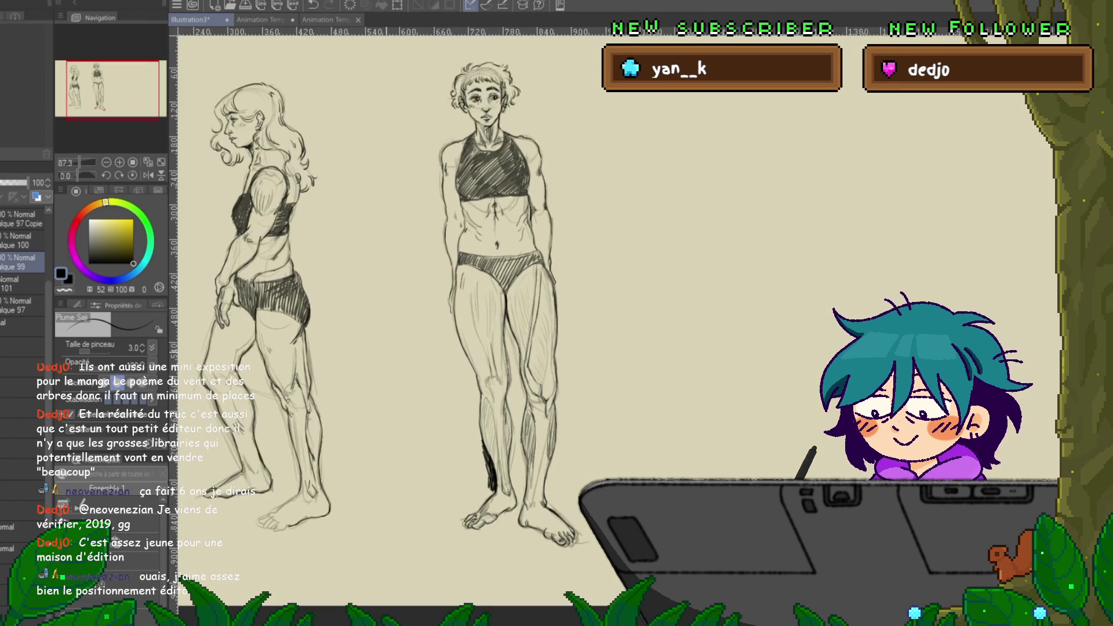
scroll(317, 314, down, 1)
- Paste the Les fleurs du passé cover, move its layer to the top of the stack, then hide it
key(ctrl+v)
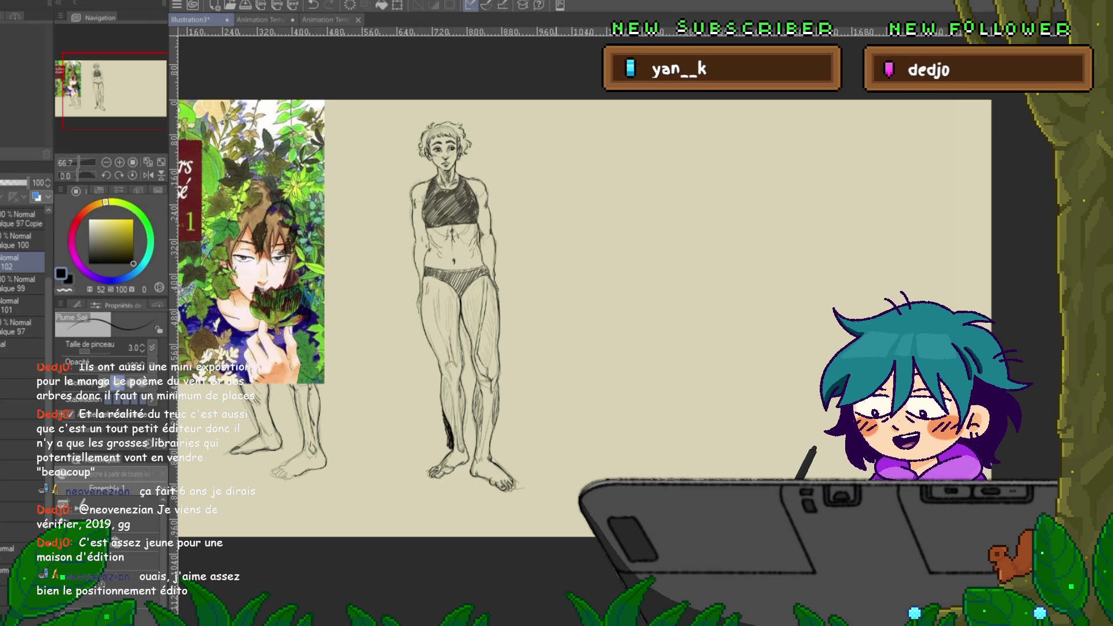
scroll(580, 319, left, 3)
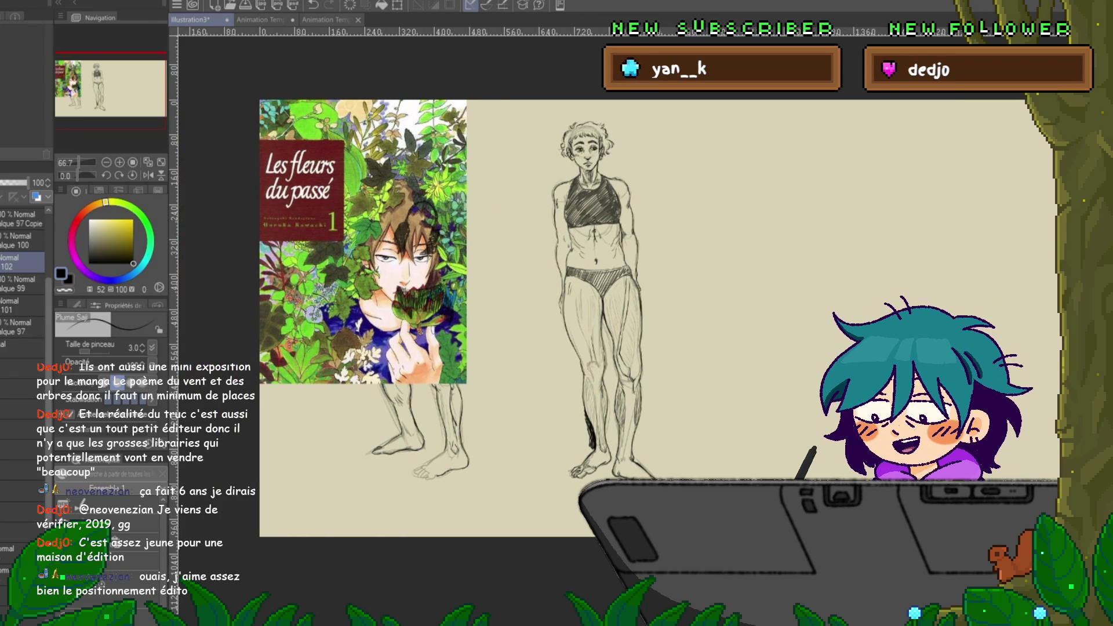
scroll(24, 290, up, 2)
drag(23, 344, 23, 277)
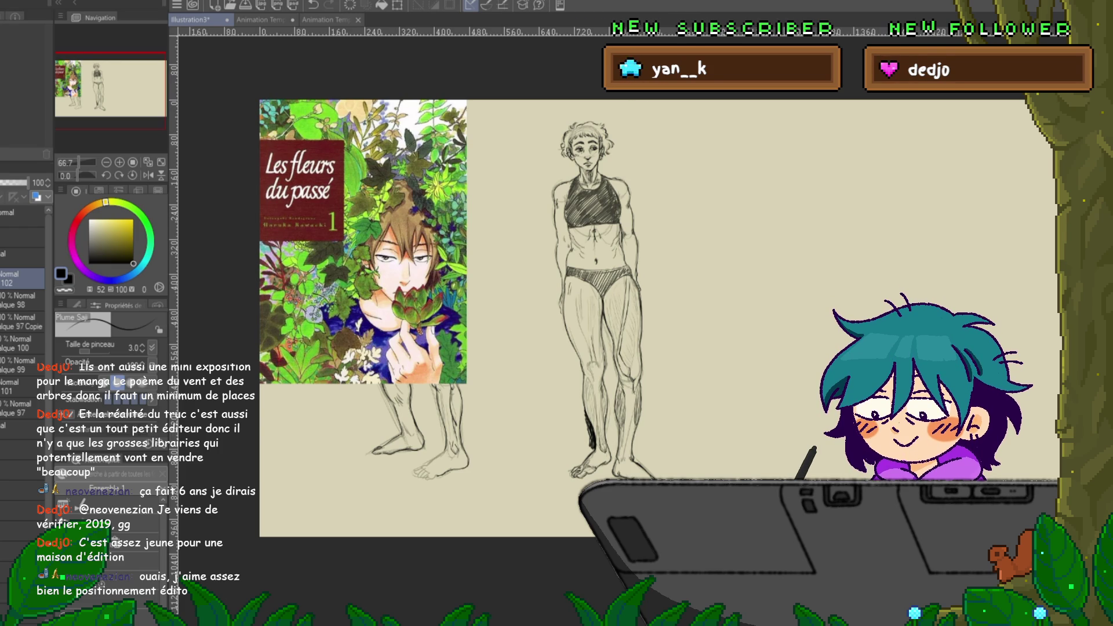
key(Delete)
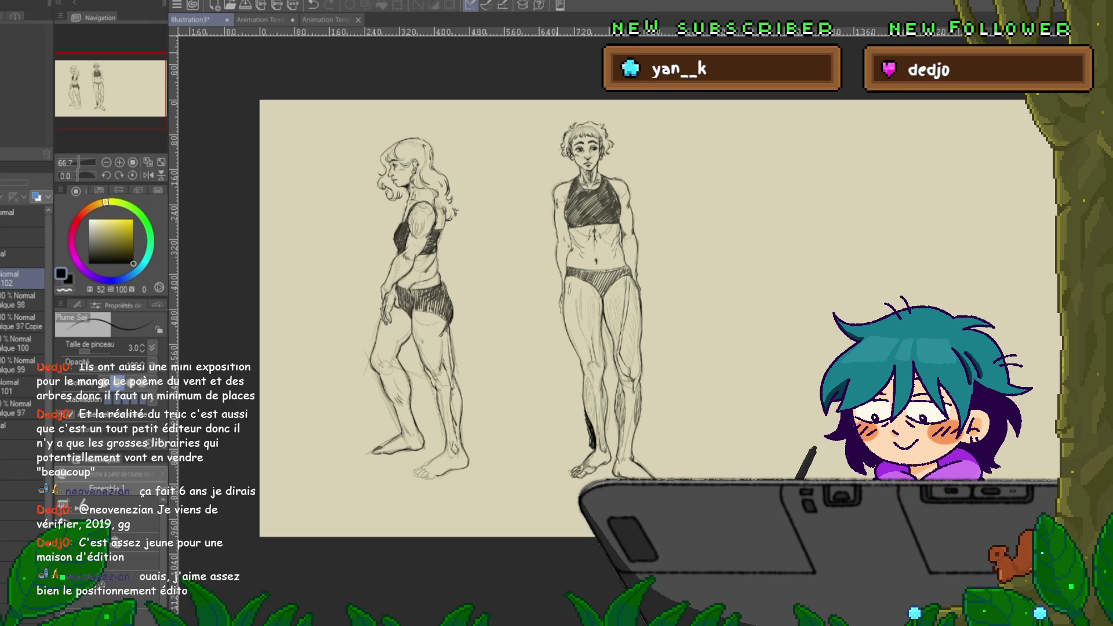
- View the sketches at 100% and add the new empty layer Calque 103
key(ctrl+plus)
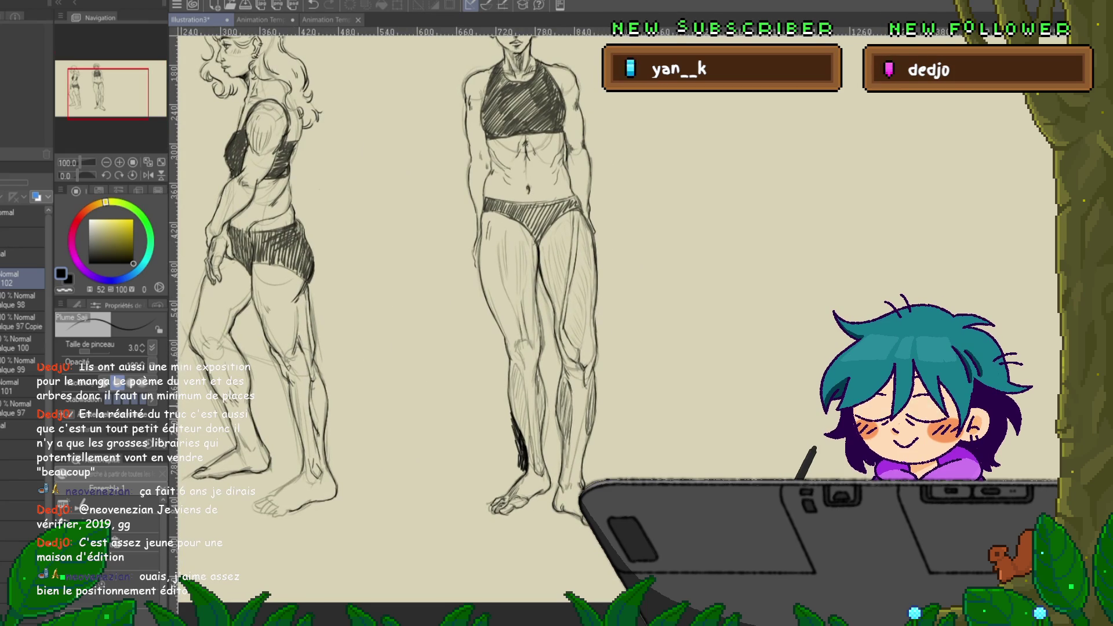
scroll(400, 319, up, 2)
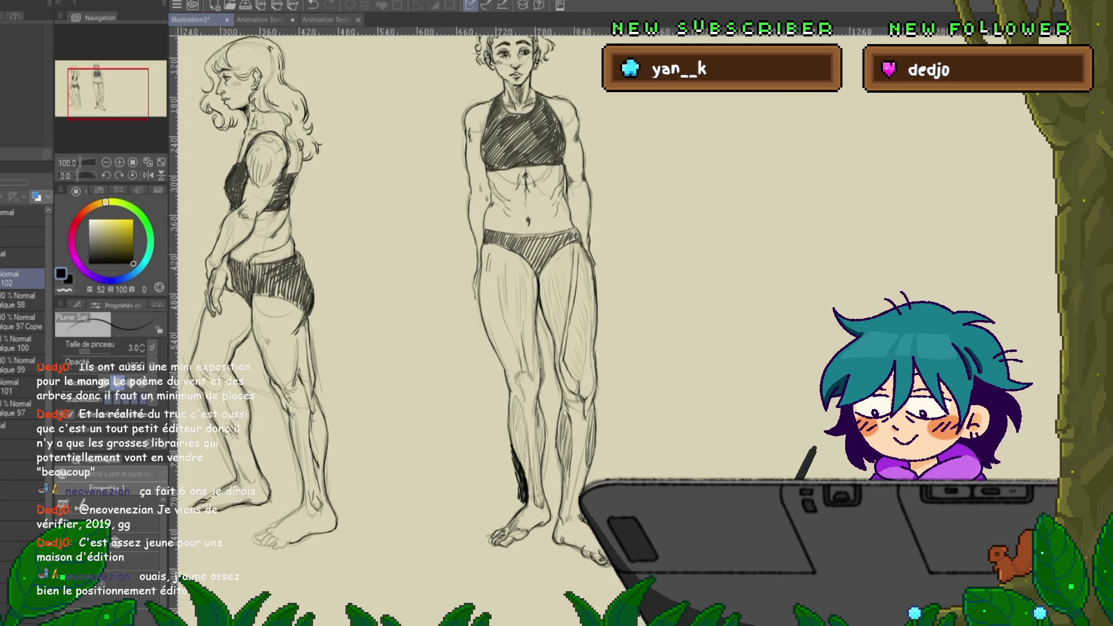
scroll(400, 319, down, 1)
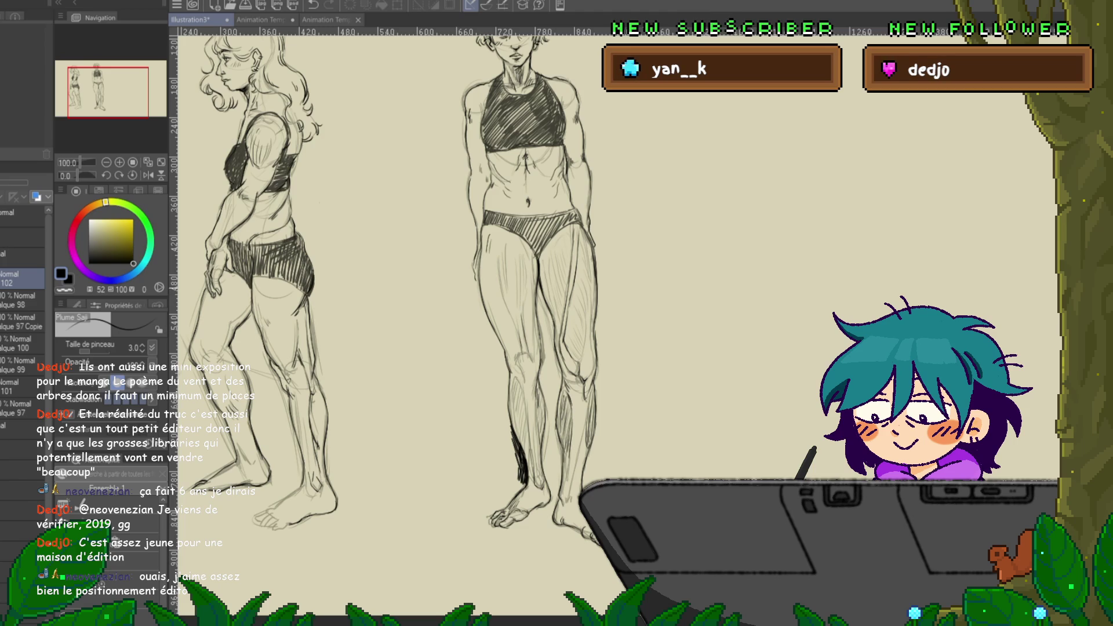
key(ctrl+shift+n)
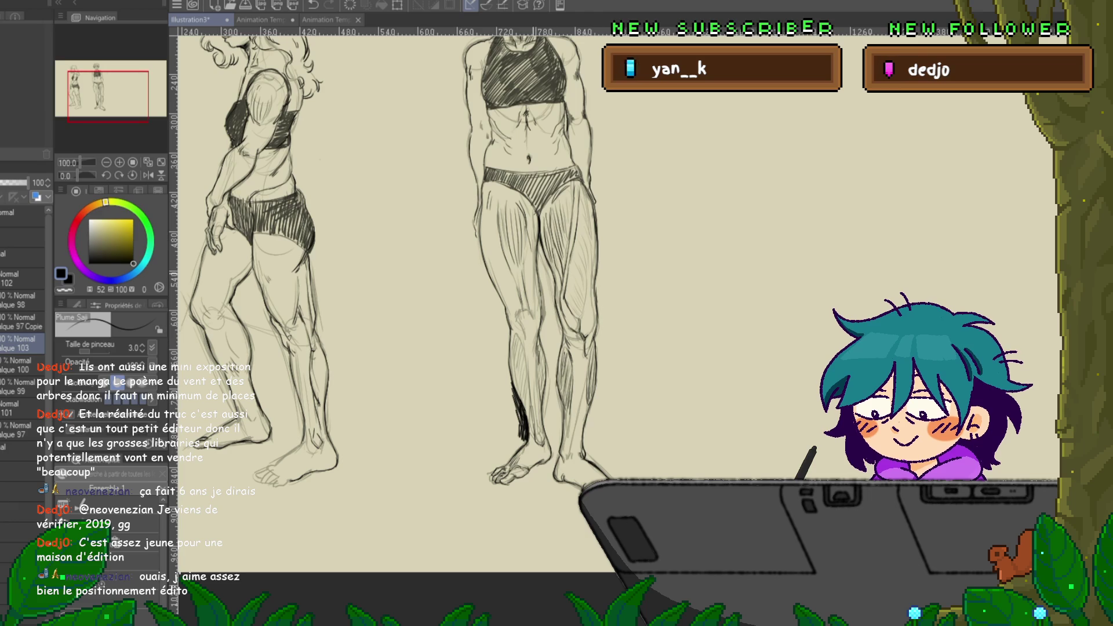
- Shade the right figure's heel with a dark stroke, then switch to layer Calque 97
mouse_move(406, 261)
mouse_down()
mouse_move(446, 277)
mouse_move(517, 370)
mouse_up()
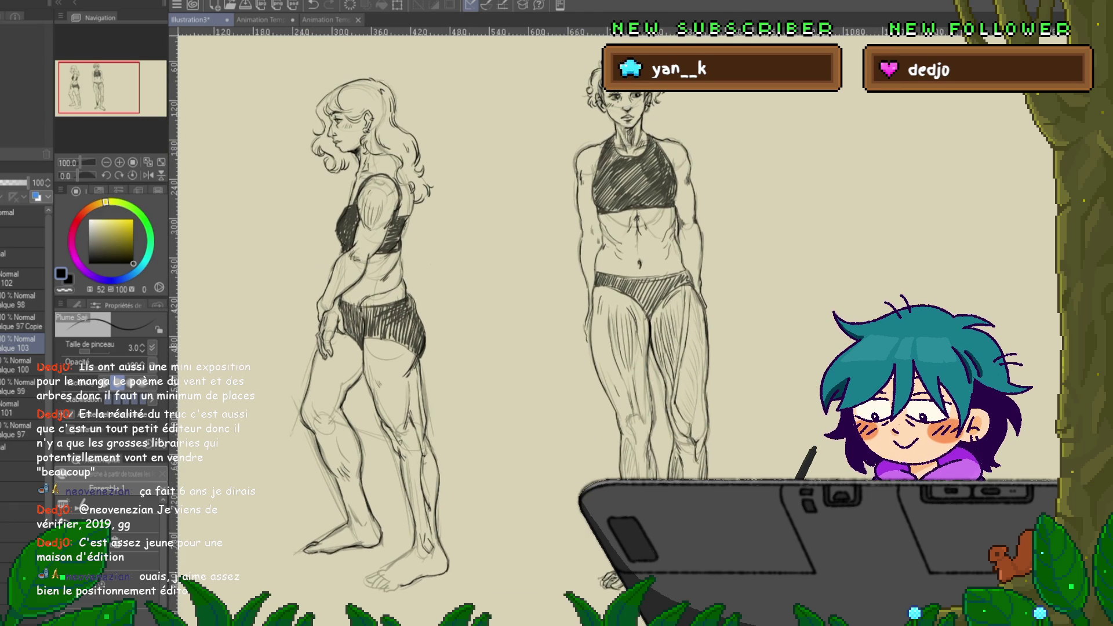
mouse_move(644, 406)
mouse_down()
mouse_move(571, 308)
mouse_move(469, 203)
mouse_up()
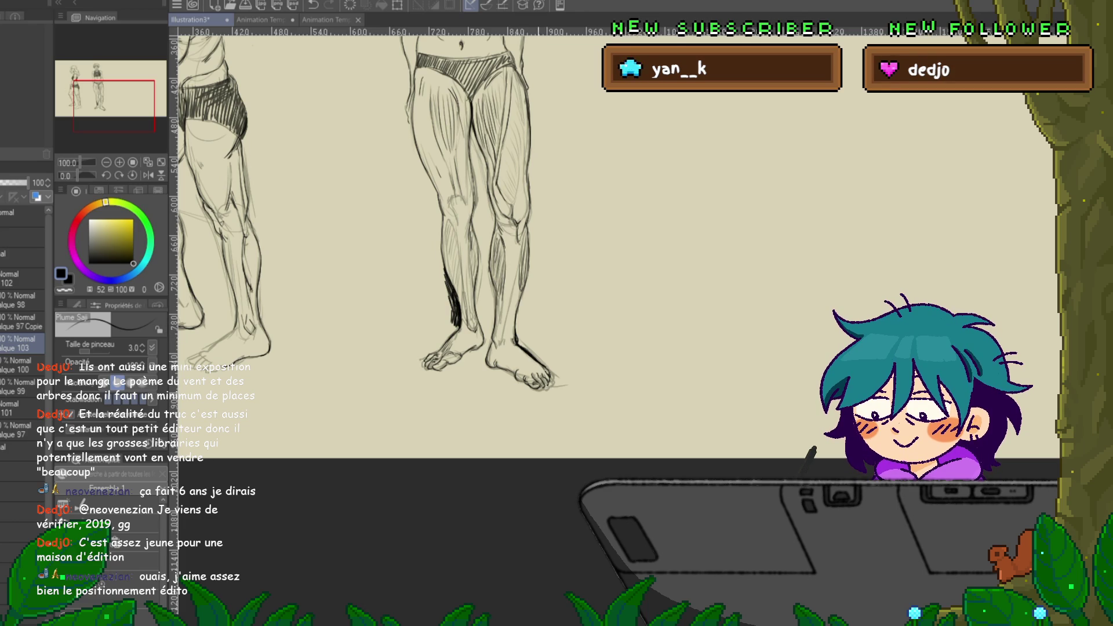
drag(542, 347, 529, 358)
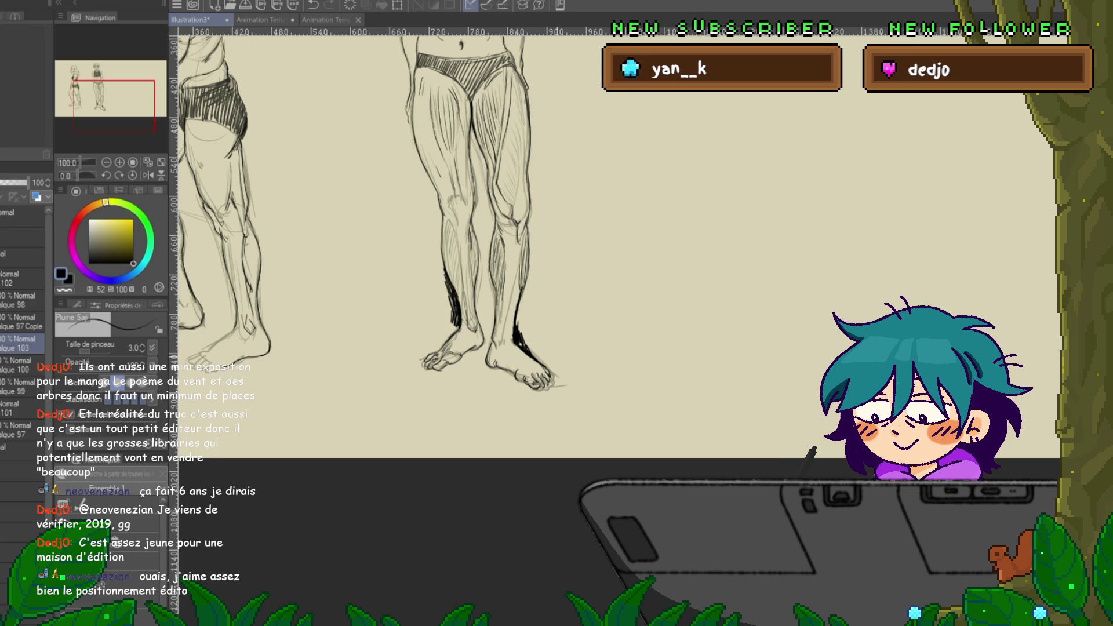
drag(463, 232, 592, 330)
drag(464, 232, 638, 377)
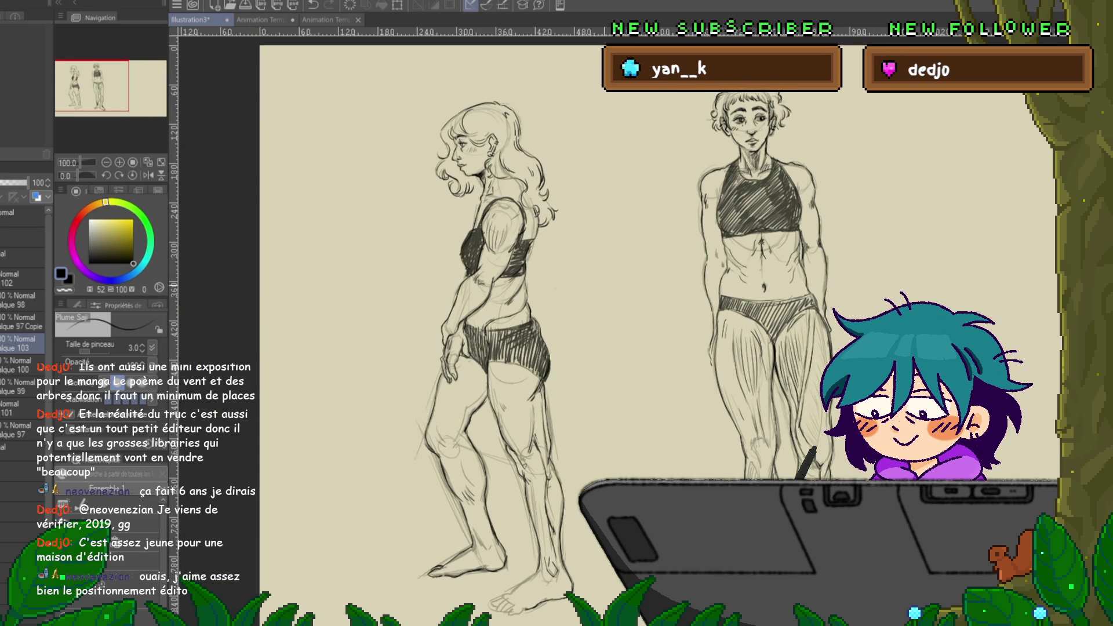
click(17, 431)
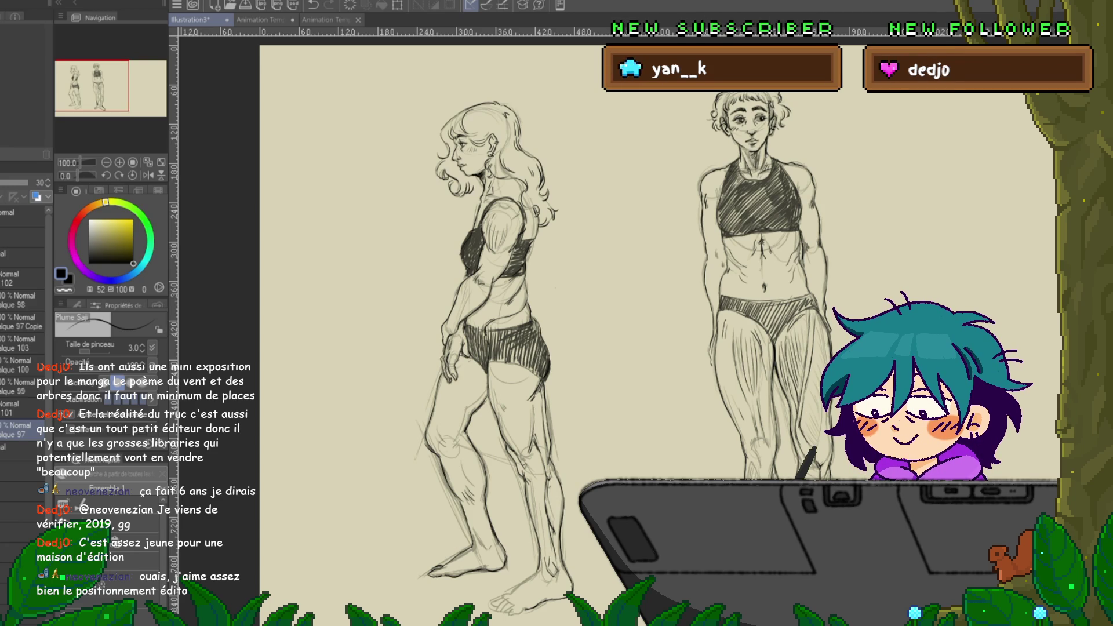
scroll(814, 352, down, 2)
- Zoom out to about 45%, pan right, and zoom to 73% on the blank area beside the standing figure
scroll(814, 353, down, 1)
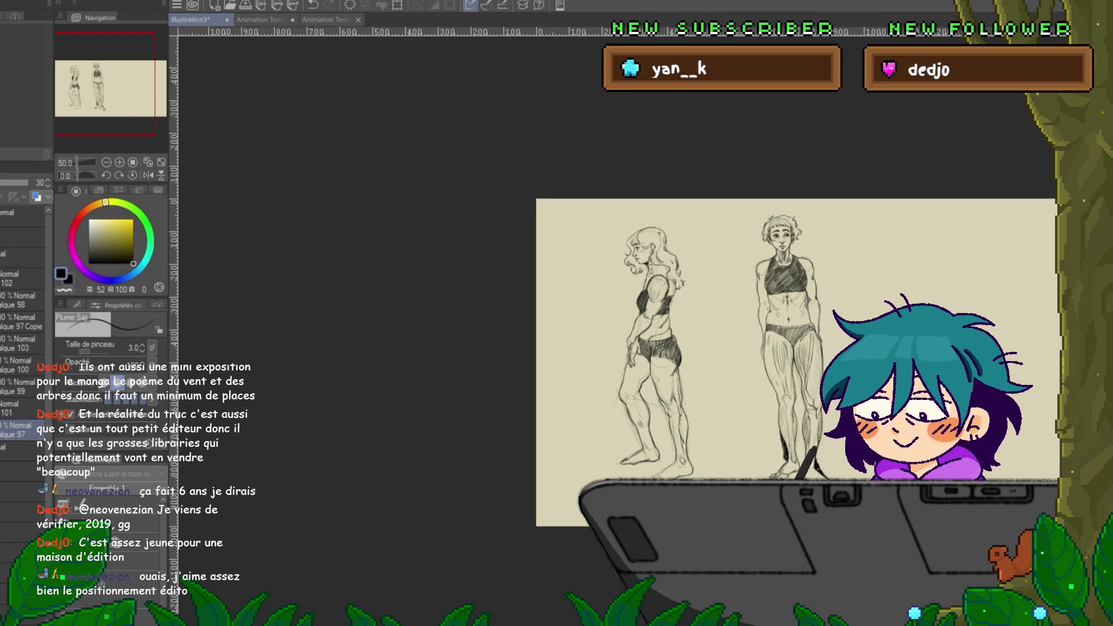
scroll(616, 272, right, 5)
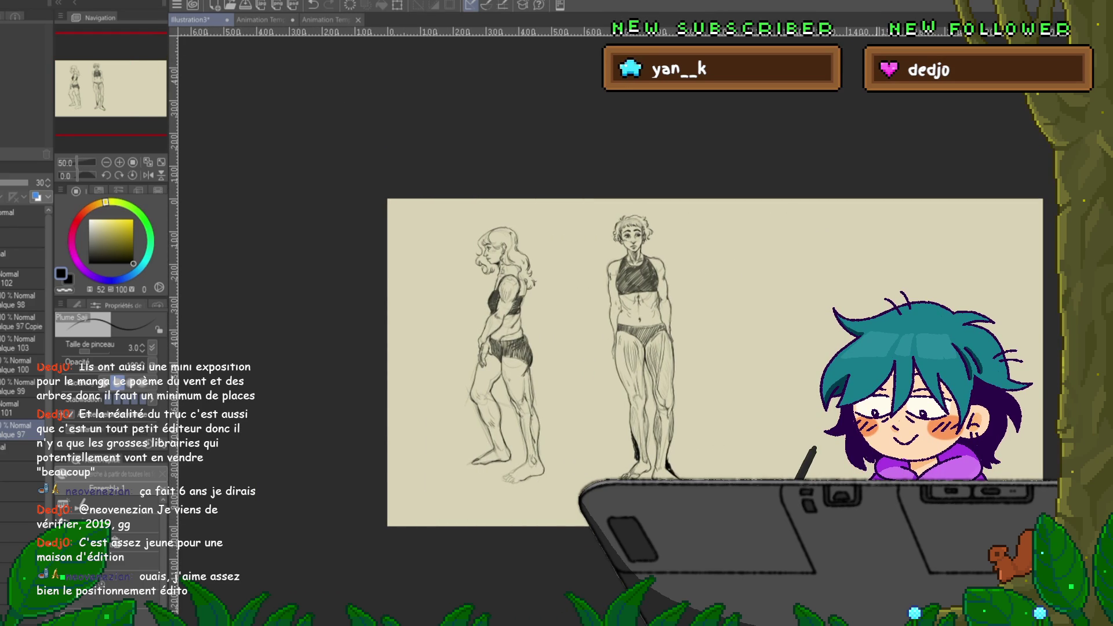
scroll(616, 362, right, 5)
scroll(515, 377, down, 1)
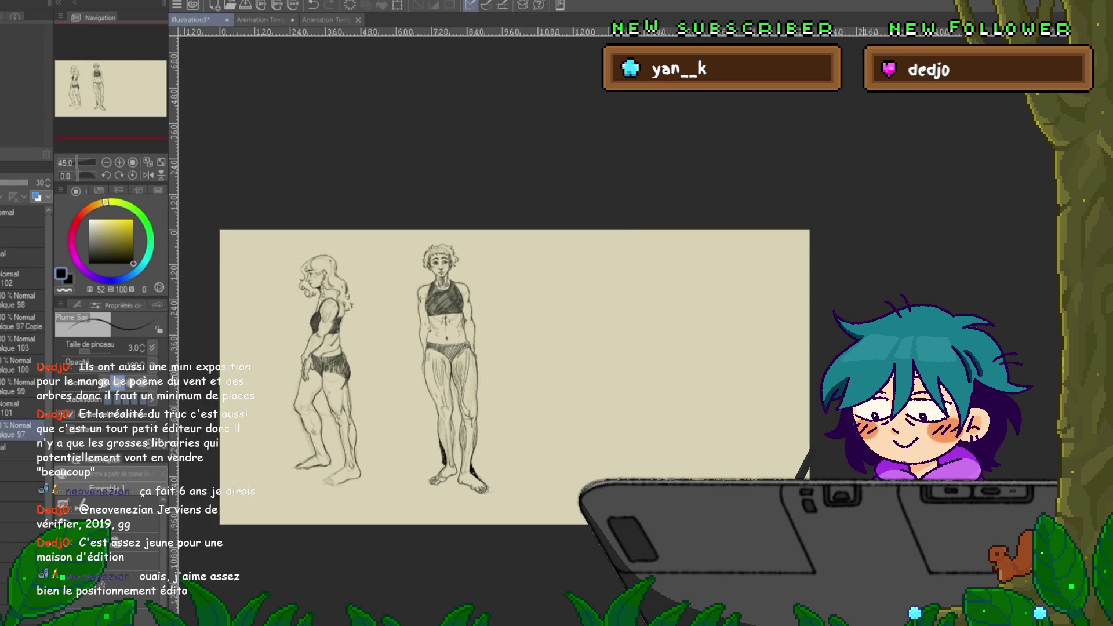
scroll(490, 290, up, 2)
scroll(490, 290, up, 1)
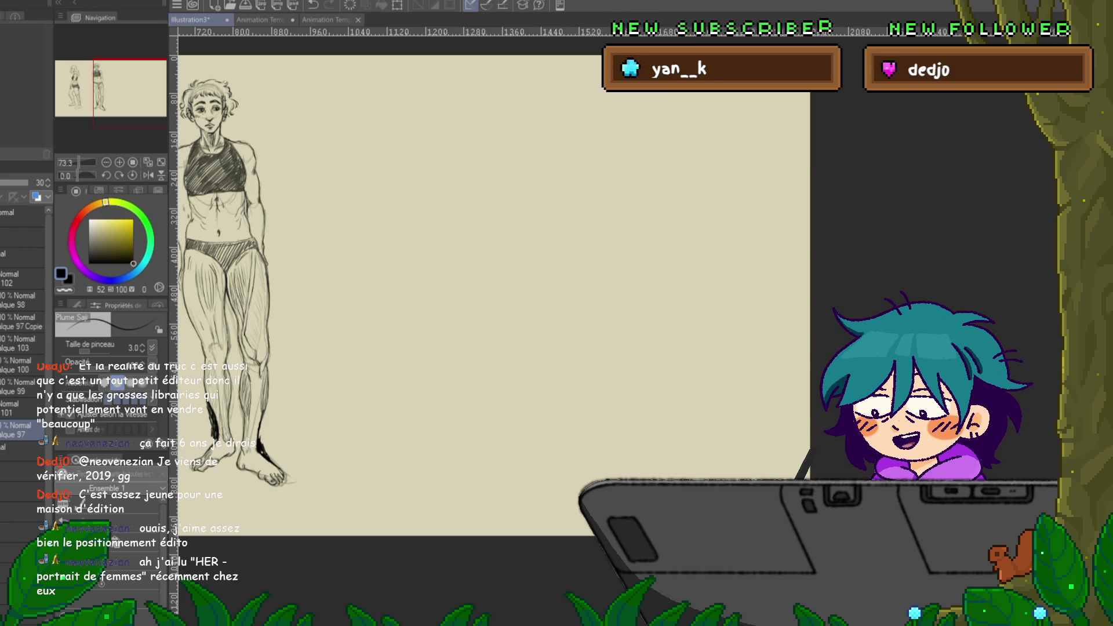
drag(406, 290, 464, 306)
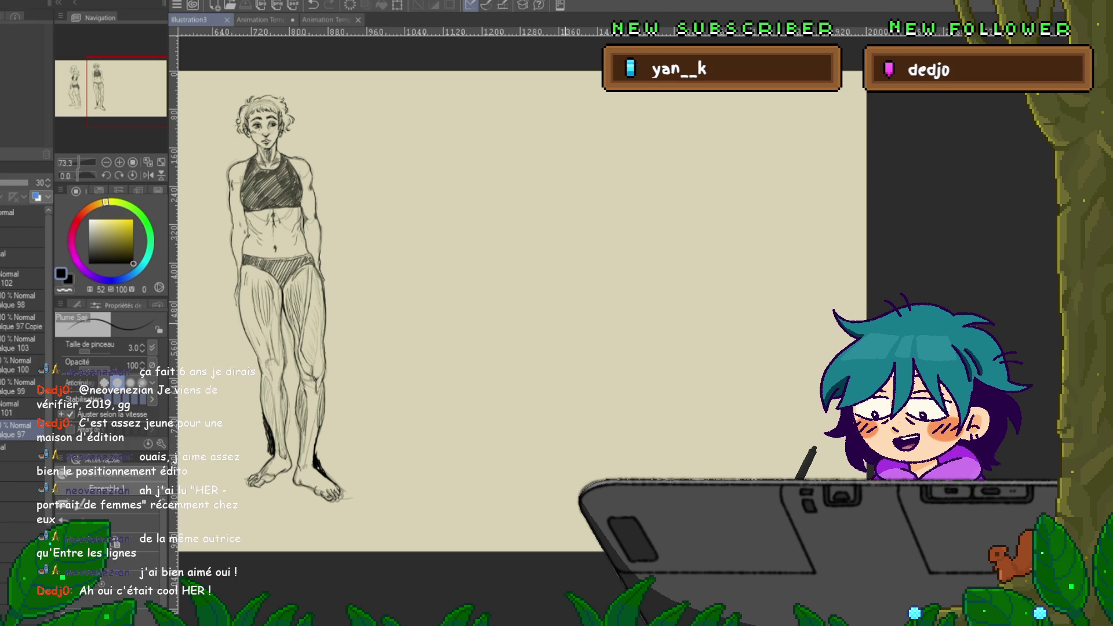
- Pan across both figures and centre the view on the empty space beside the standing woman
scroll(522, 307, left, 2)
scroll(522, 308, left, 4)
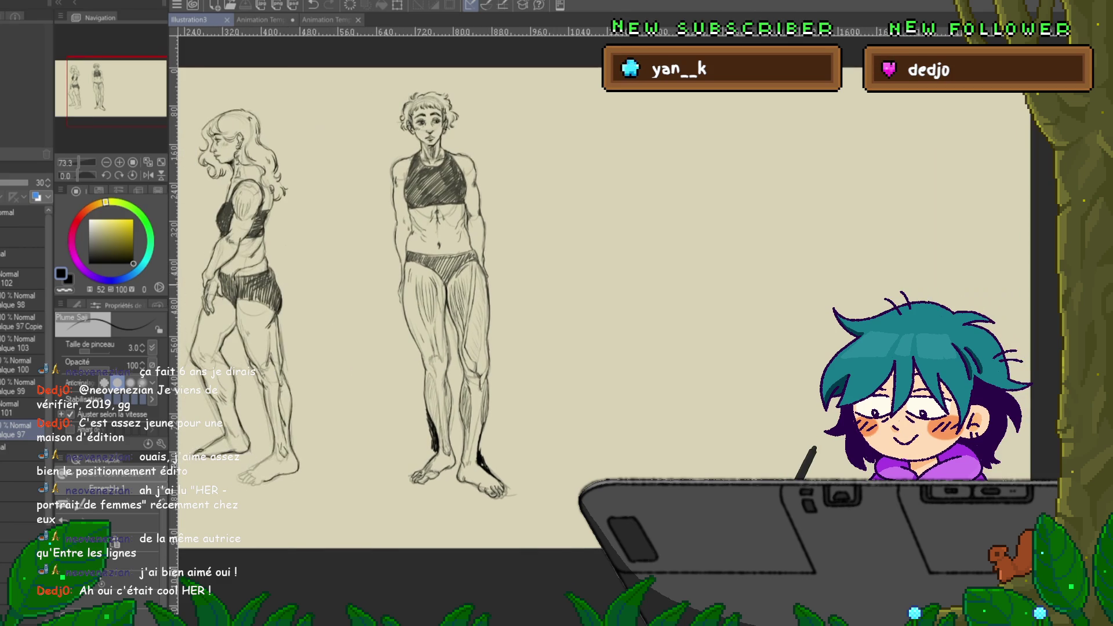
scroll(383, 308, left, 1)
scroll(383, 307, left, 1)
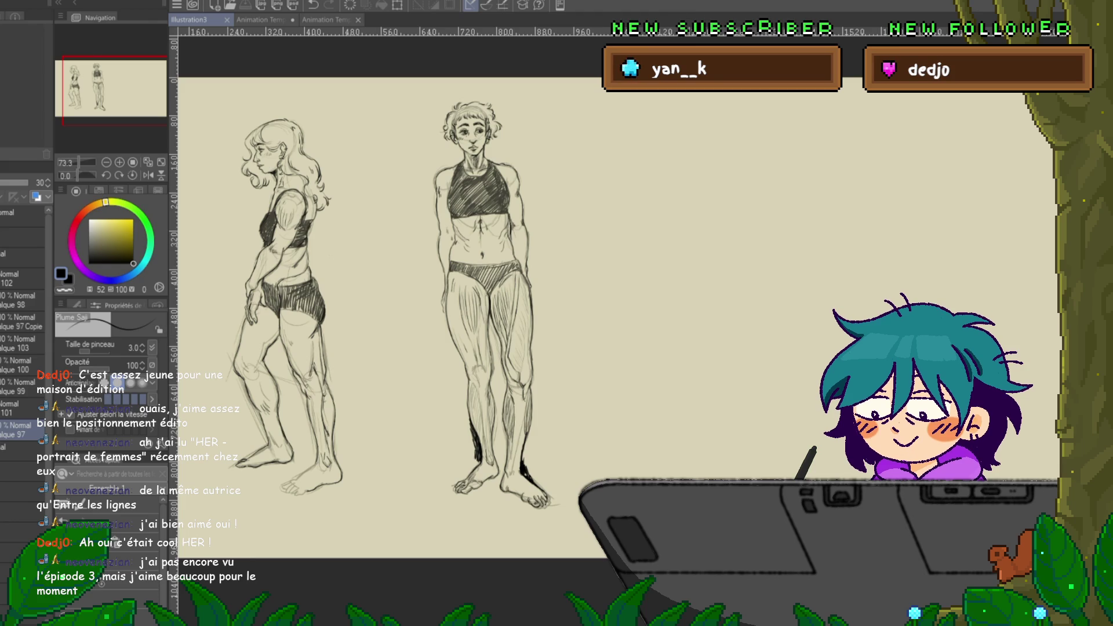
drag(406, 290, 383, 307)
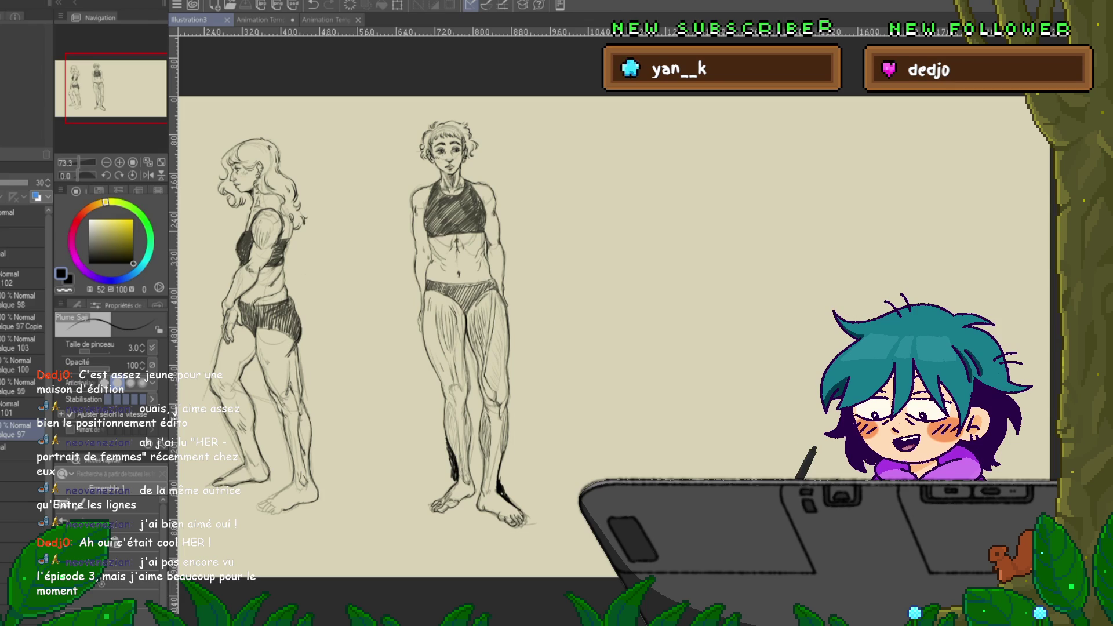
drag(580, 290, 545, 283)
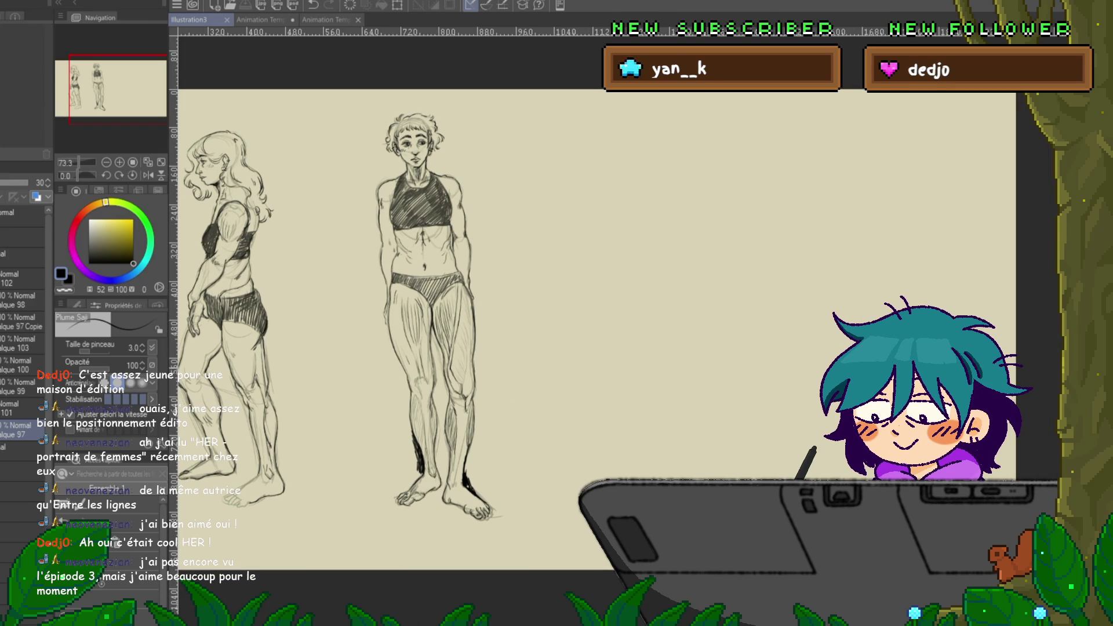
drag(580, 290, 466, 290)
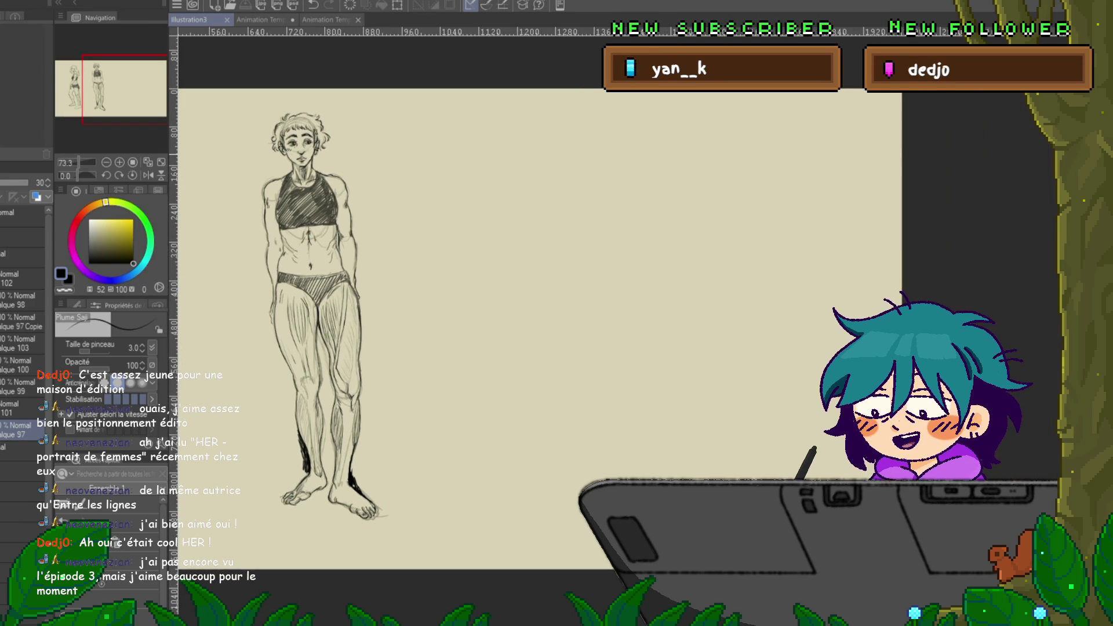
scroll(313, 313, up, 5)
scroll(313, 314, down, 3)
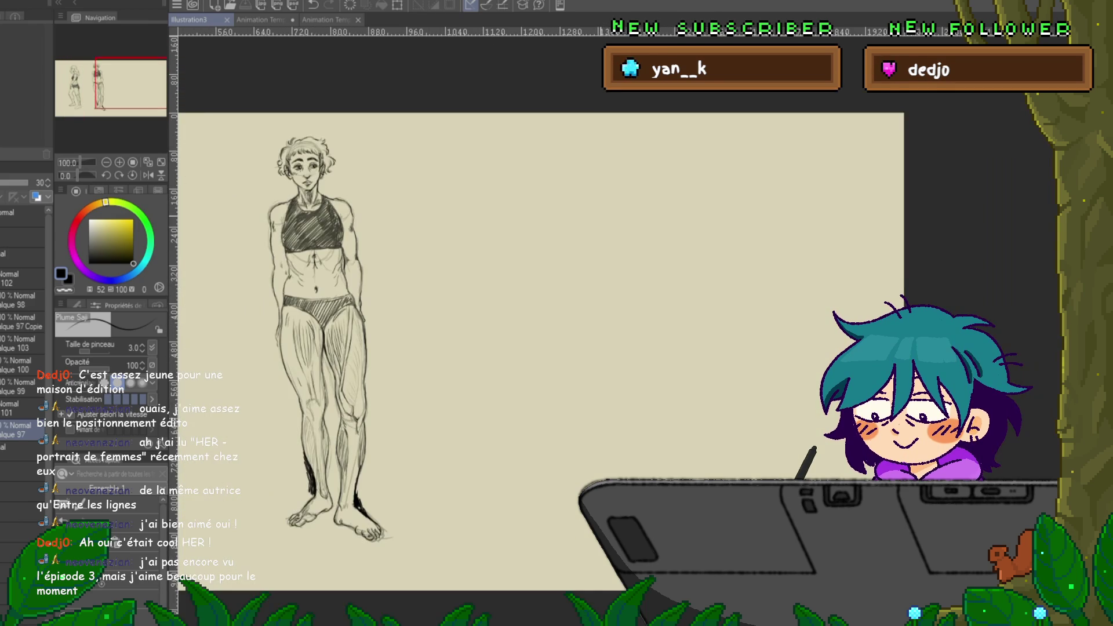
scroll(595, 223, up, 1)
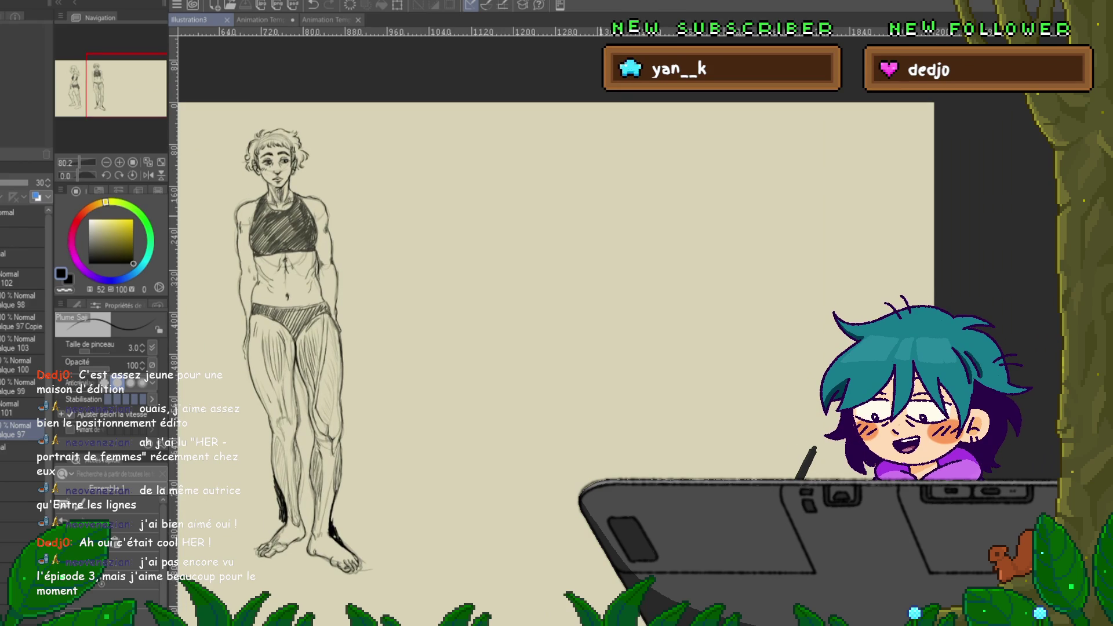
drag(557, 313, 571, 285)
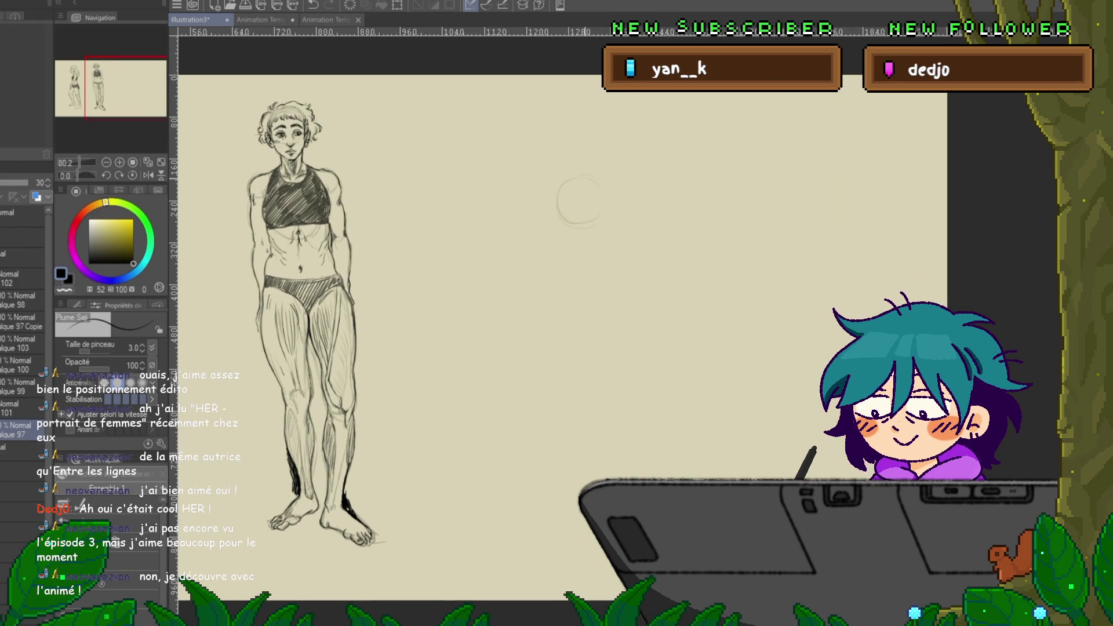
- Sketch a line off the head circle, refine its top, add both shoulder circles and a jaw curve
drag(572, 223, 603, 237)
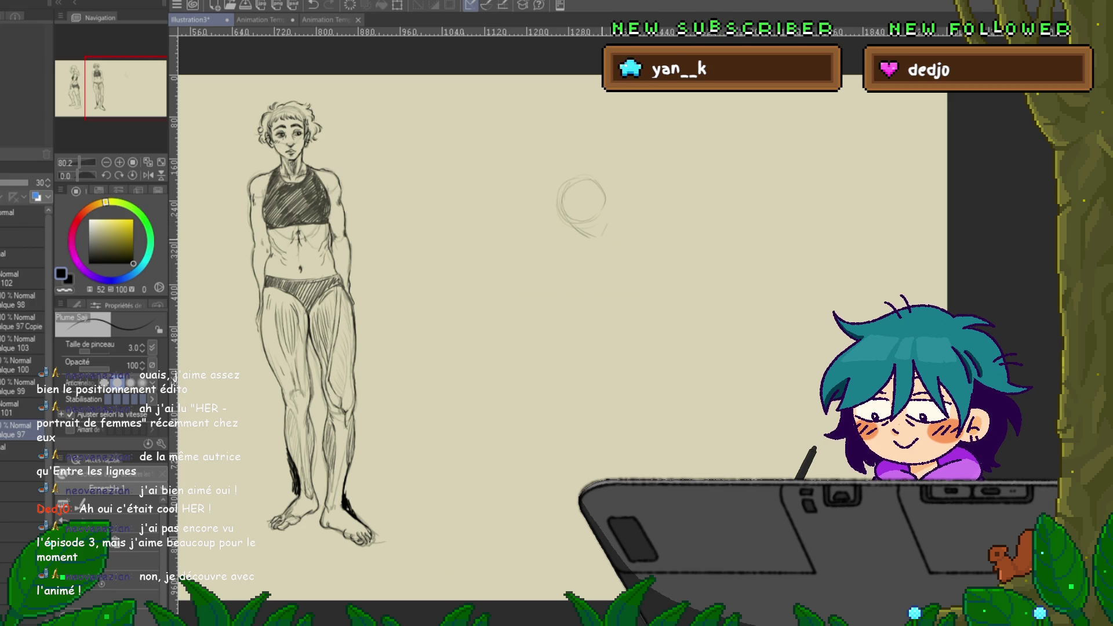
drag(563, 181, 605, 184)
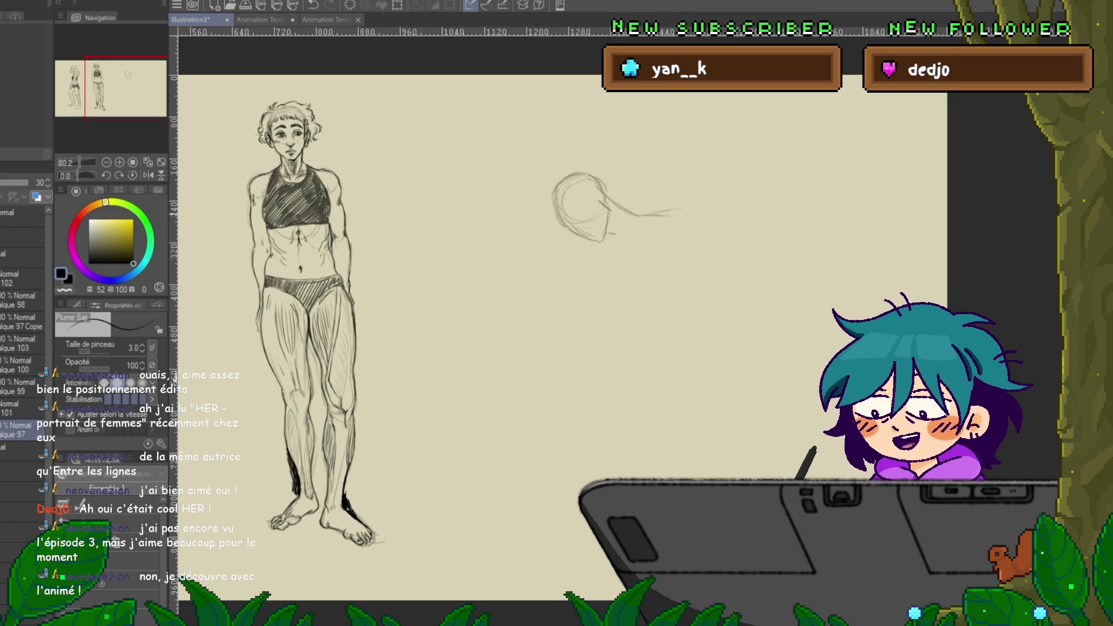
drag(683, 210, 672, 217)
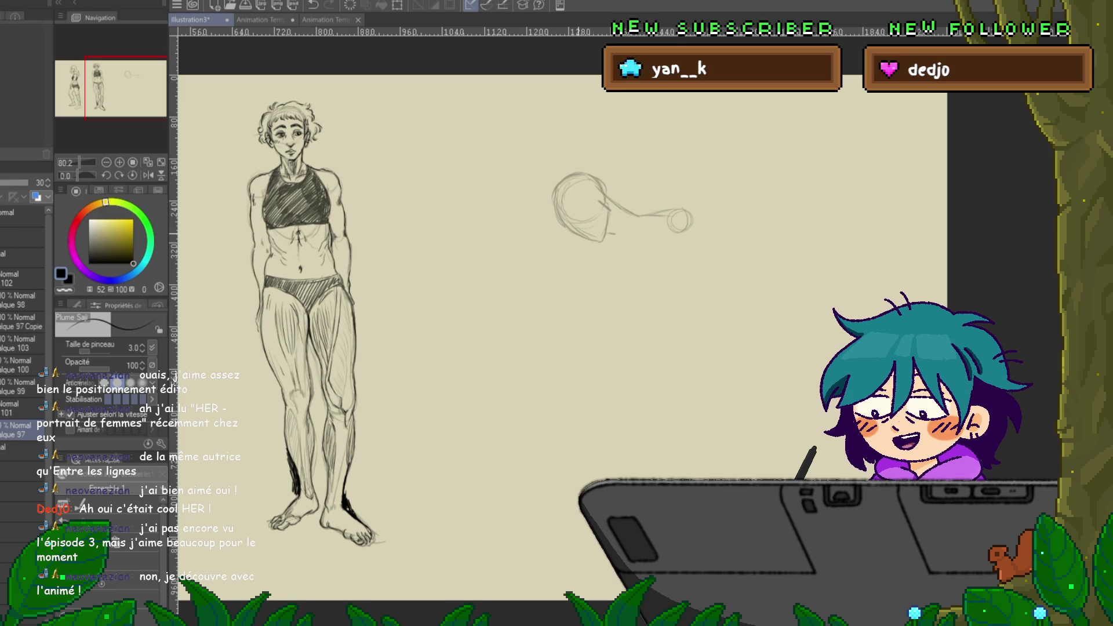
drag(580, 239, 574, 240)
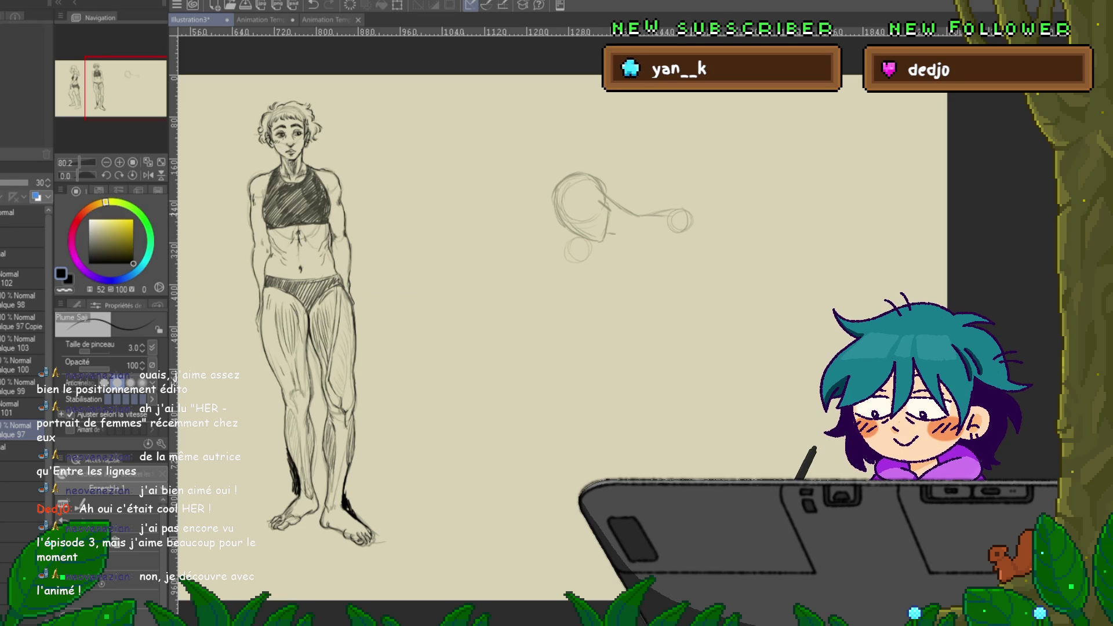
drag(684, 211, 676, 214)
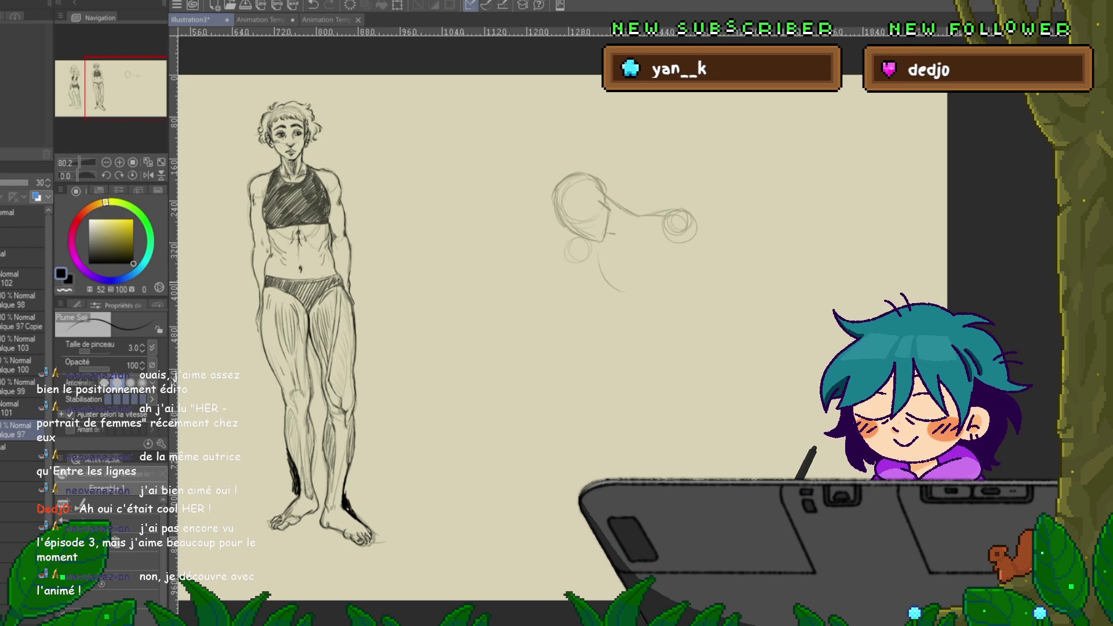
drag(621, 289, 668, 277)
mouse_move(684, 235)
mouse_down()
mouse_move(683, 270)
mouse_move(652, 291)
mouse_move(648, 316)
mouse_up()
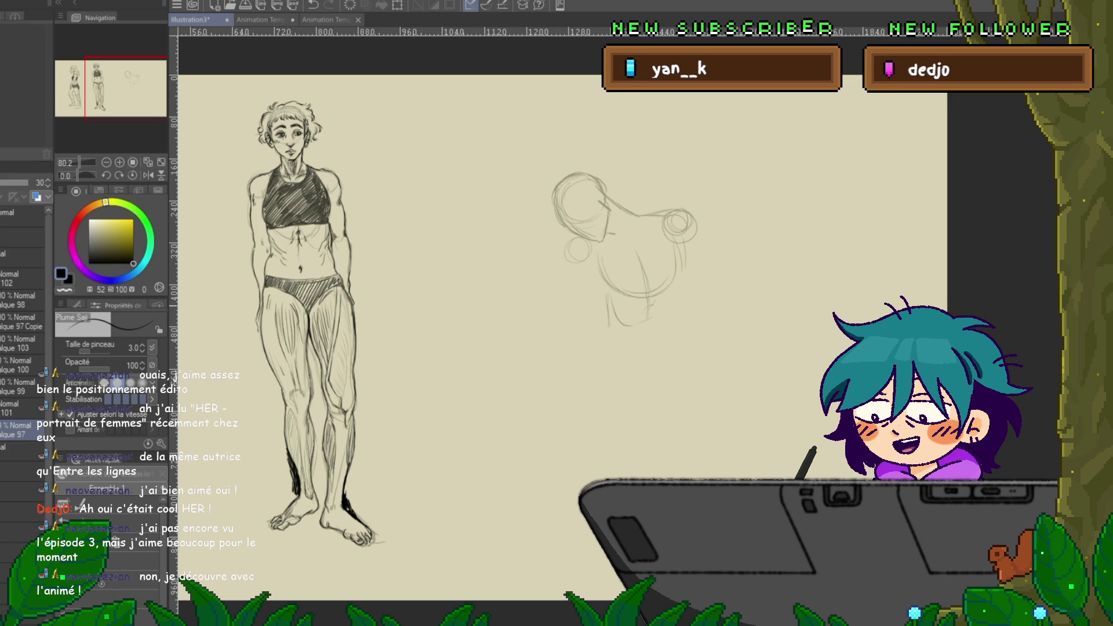
- Draw the torso's right side, the near arm reaching down, and a stroke under the bent torso
drag(687, 232, 672, 328)
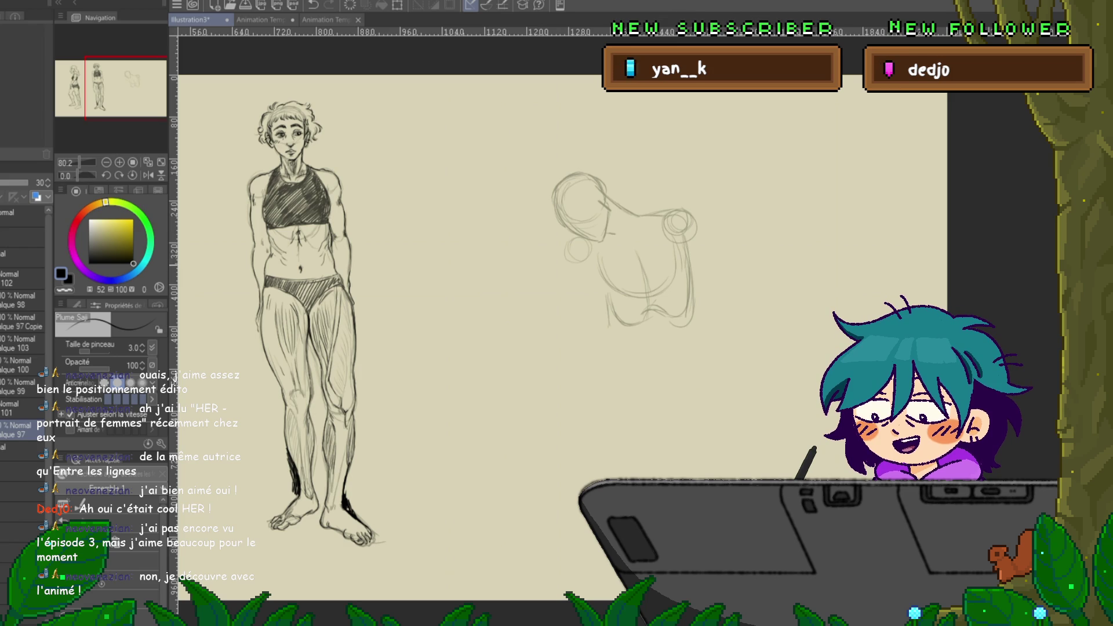
mouse_move(572, 258)
mouse_down()
mouse_move(559, 361)
mouse_move(570, 407)
mouse_move(534, 428)
mouse_up()
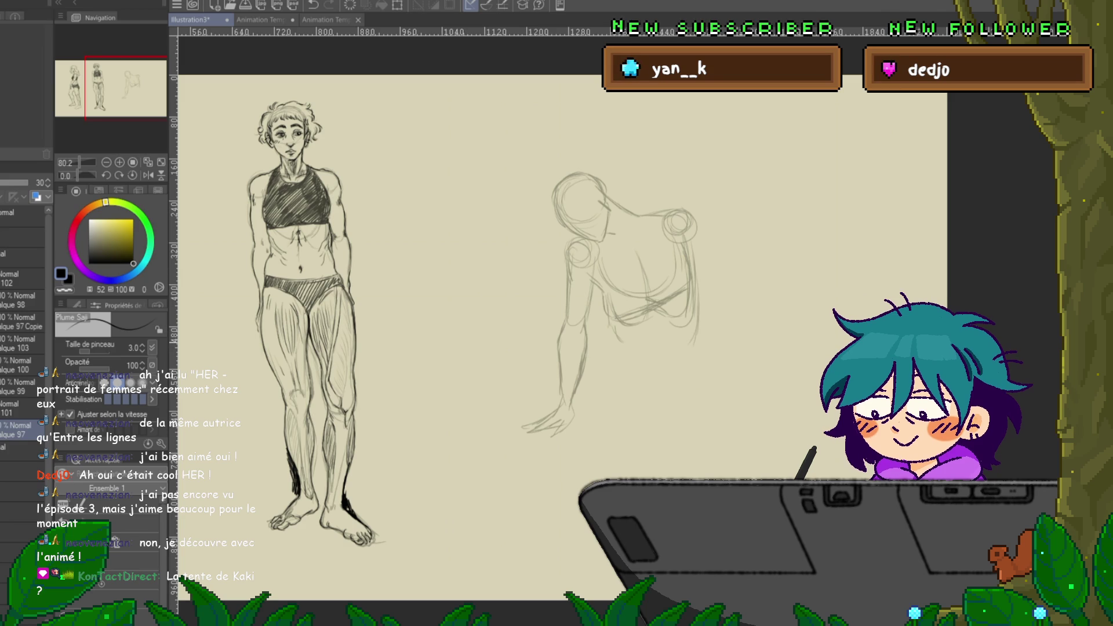
drag(623, 348, 667, 341)
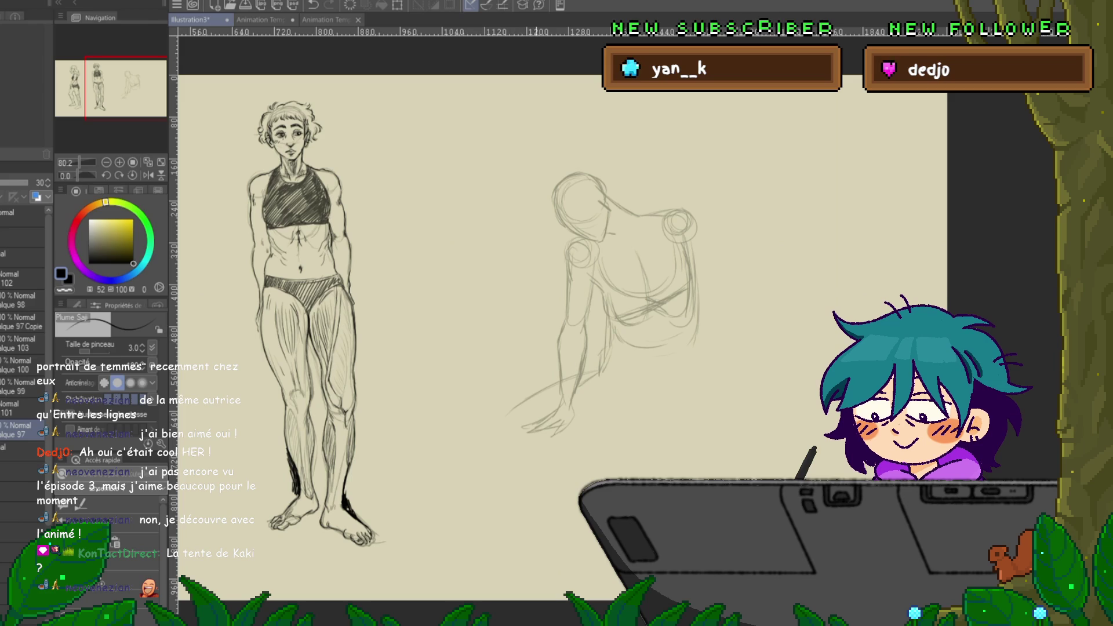
- Sketch the lower arm and hand on the ground and extend the right contour down to the knee
mouse_move(481, 432)
mouse_down()
mouse_move(509, 461)
mouse_move(609, 438)
mouse_up()
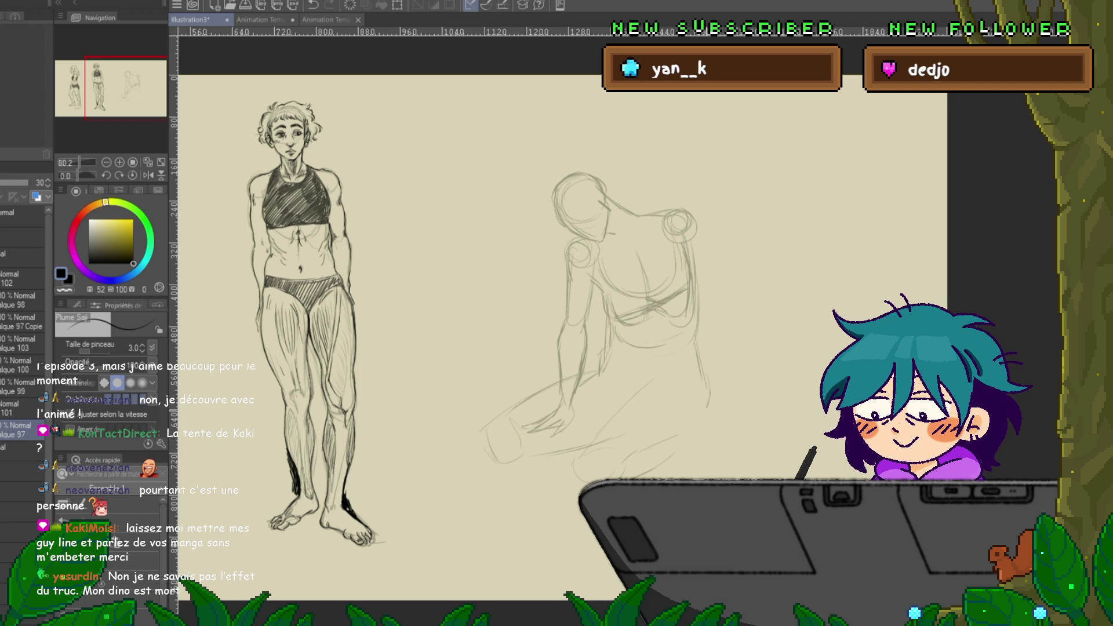
drag(693, 347, 710, 413)
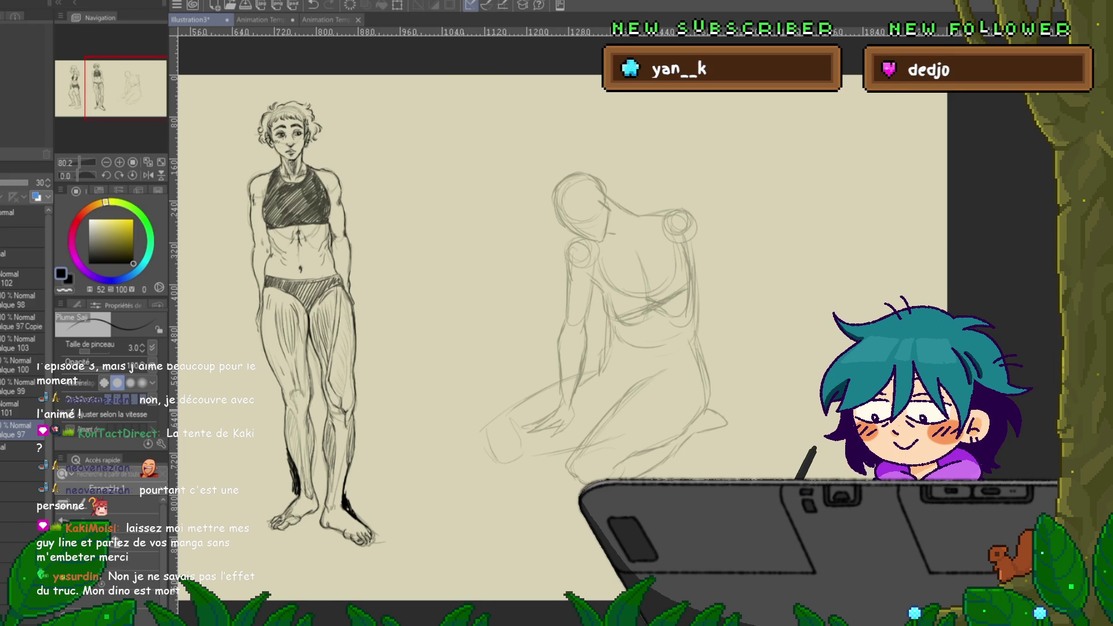
drag(522, 290, 505, 337)
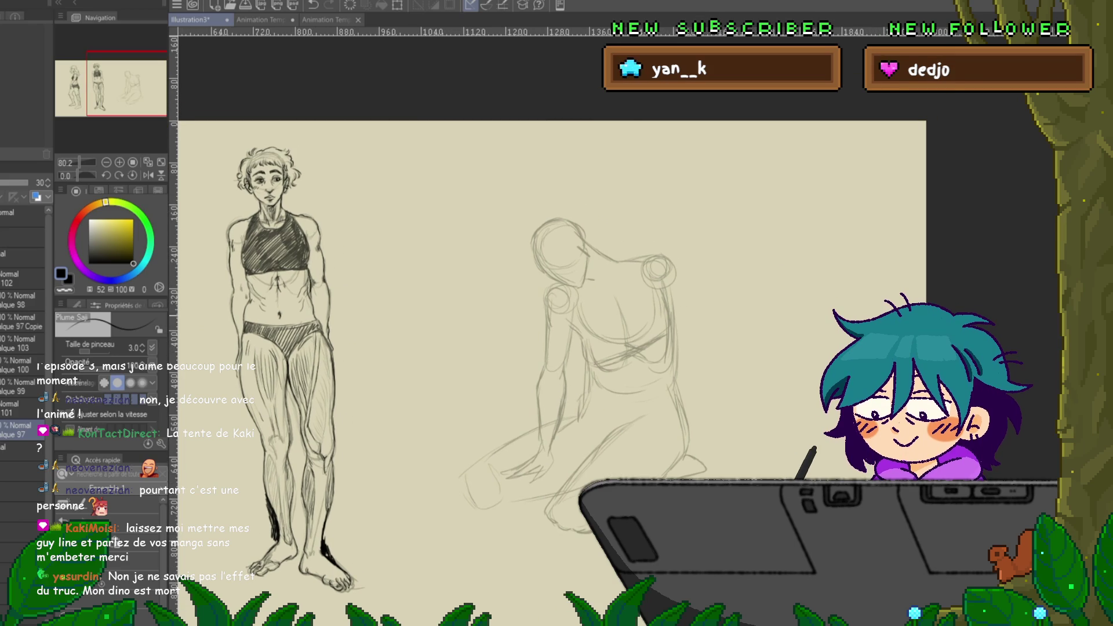
- Lasso the sketched head and nudge it slightly with a transform
key(m)
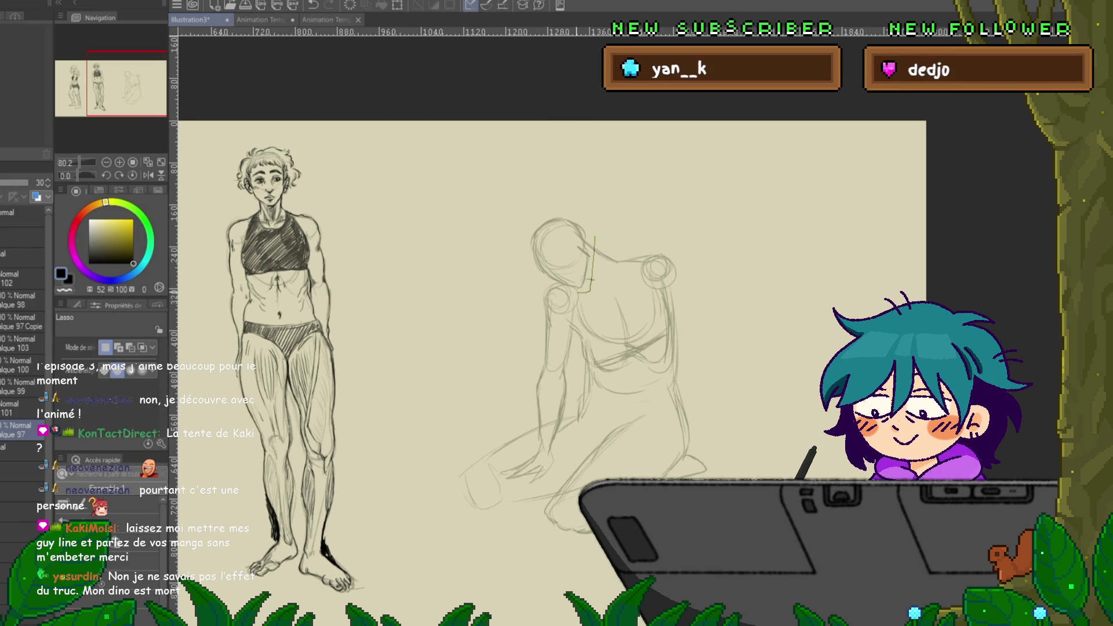
drag(593, 280, 589, 290)
key(ctrl+t)
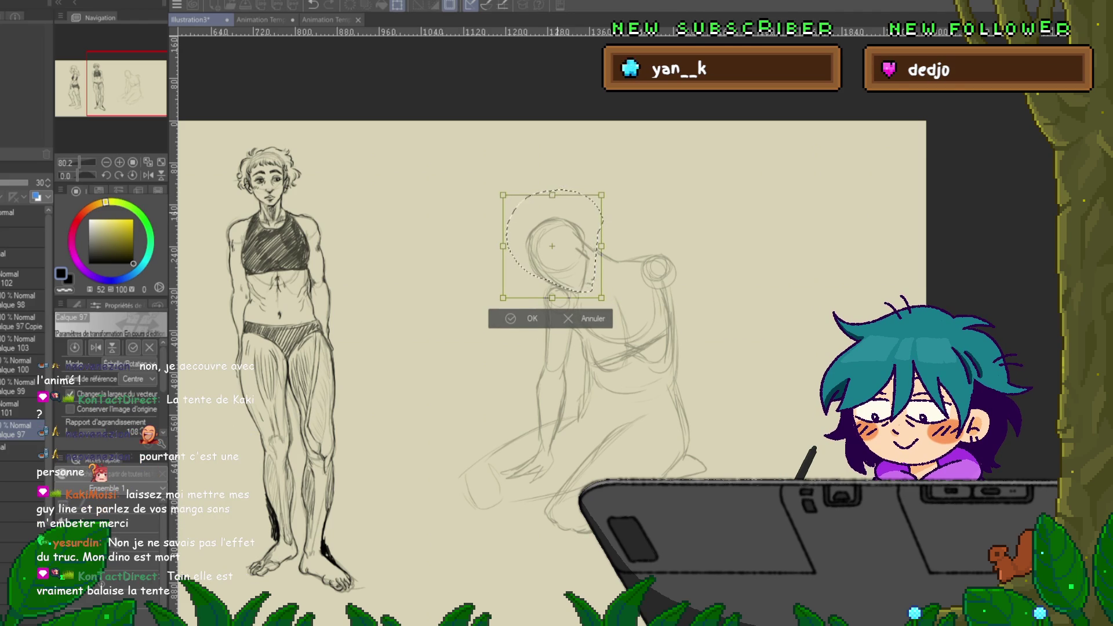
drag(552, 246, 552, 244)
key(Return)
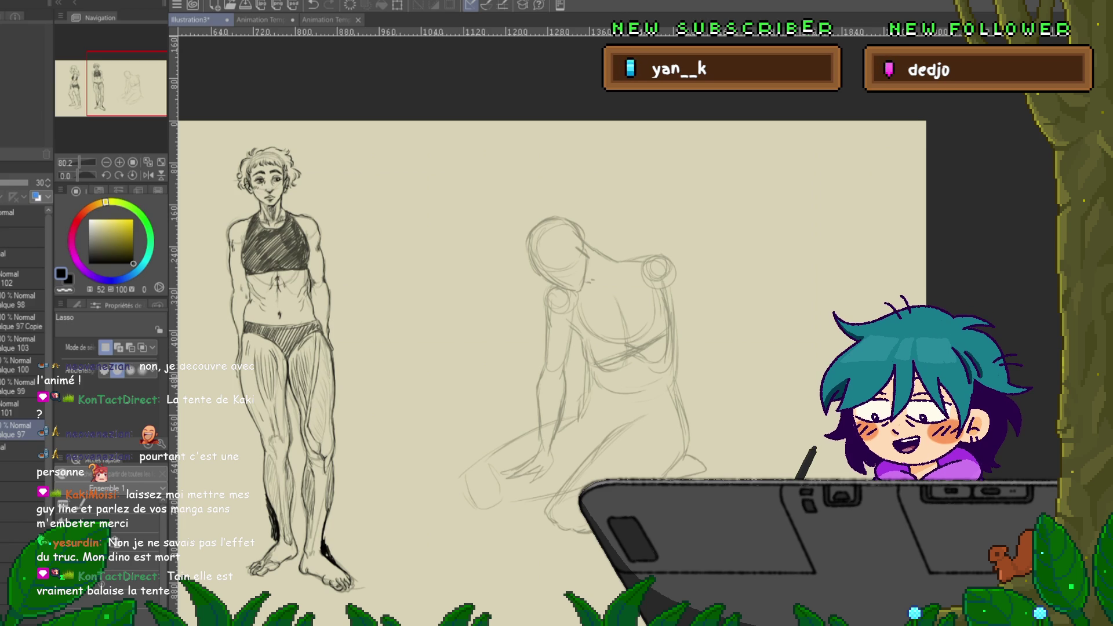
- Lasso the left arm and transform it lower, slightly tilted, longer and narrower
key(p)
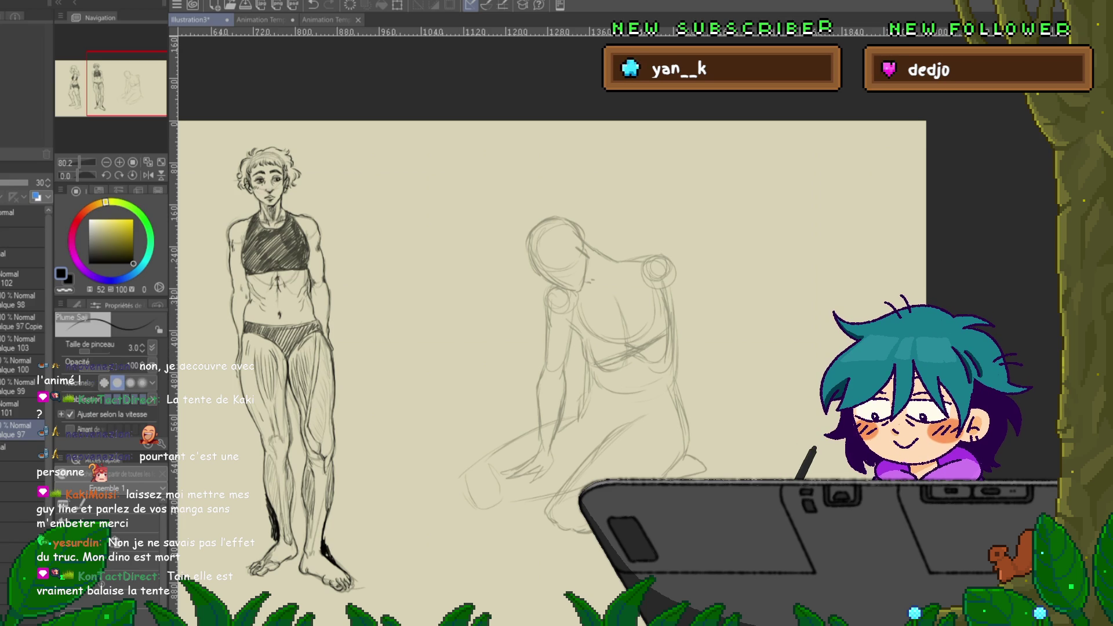
key(m)
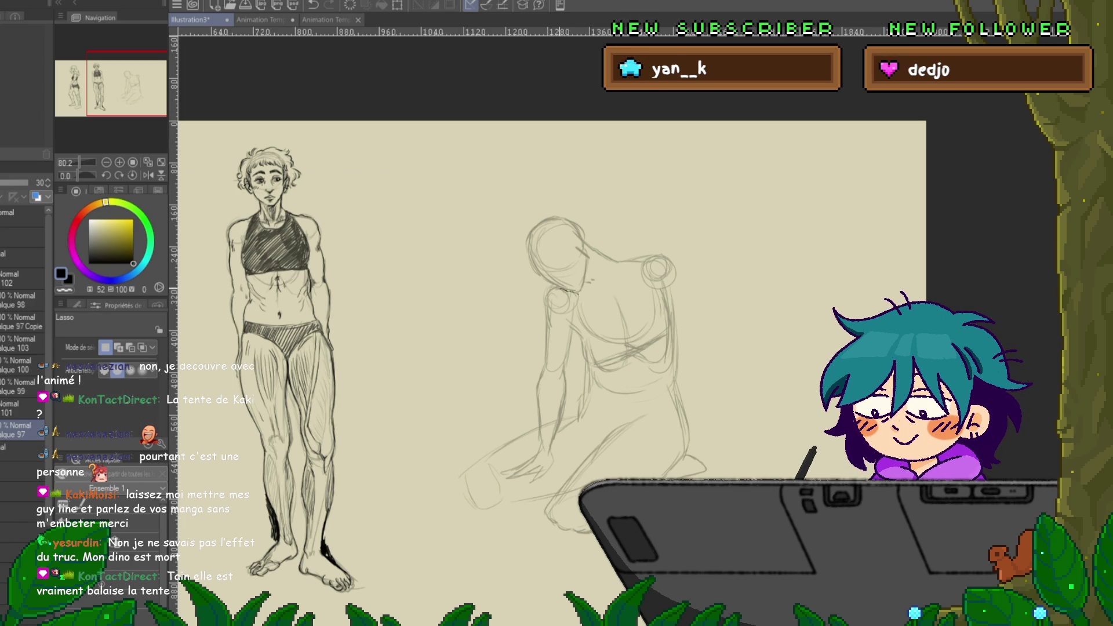
drag(539, 336, 535, 430)
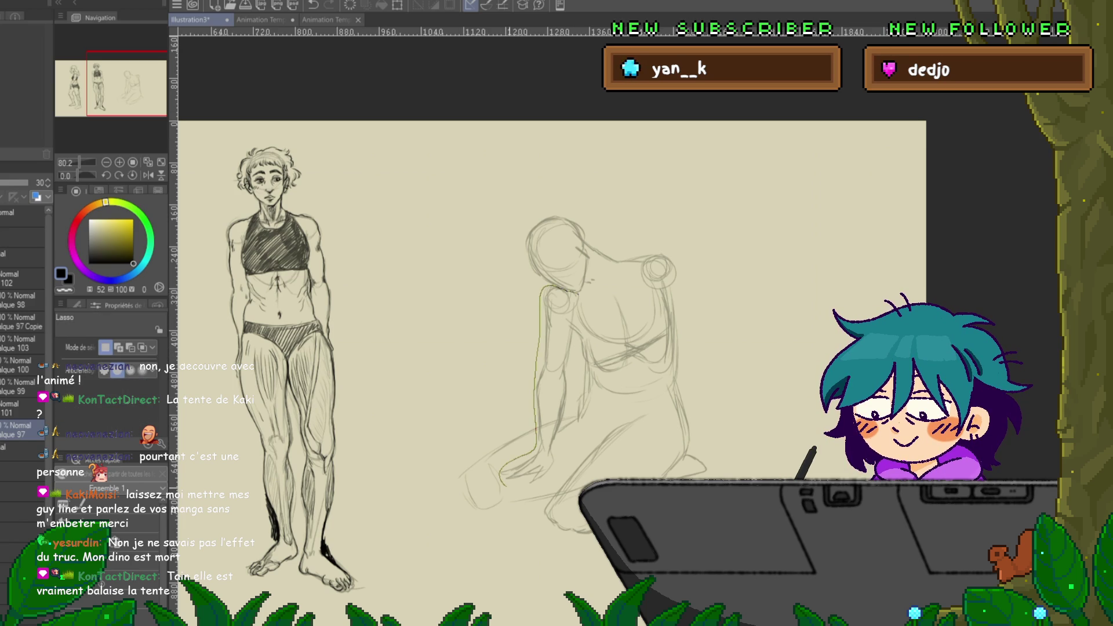
drag(500, 480, 575, 294)
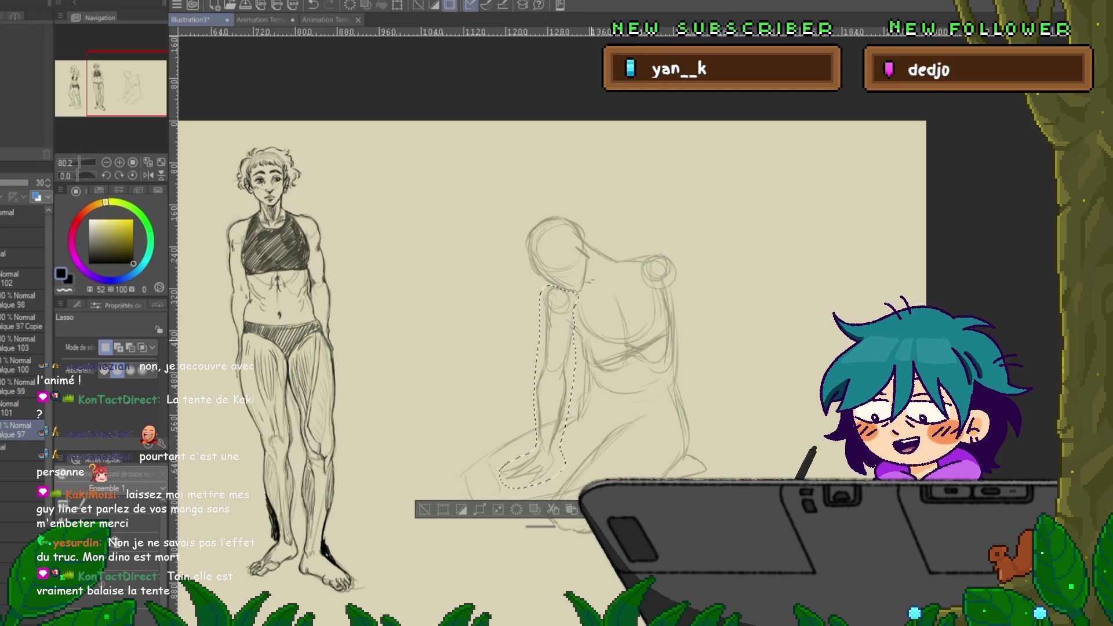
key(ctrl+t)
drag(539, 398, 528, 407)
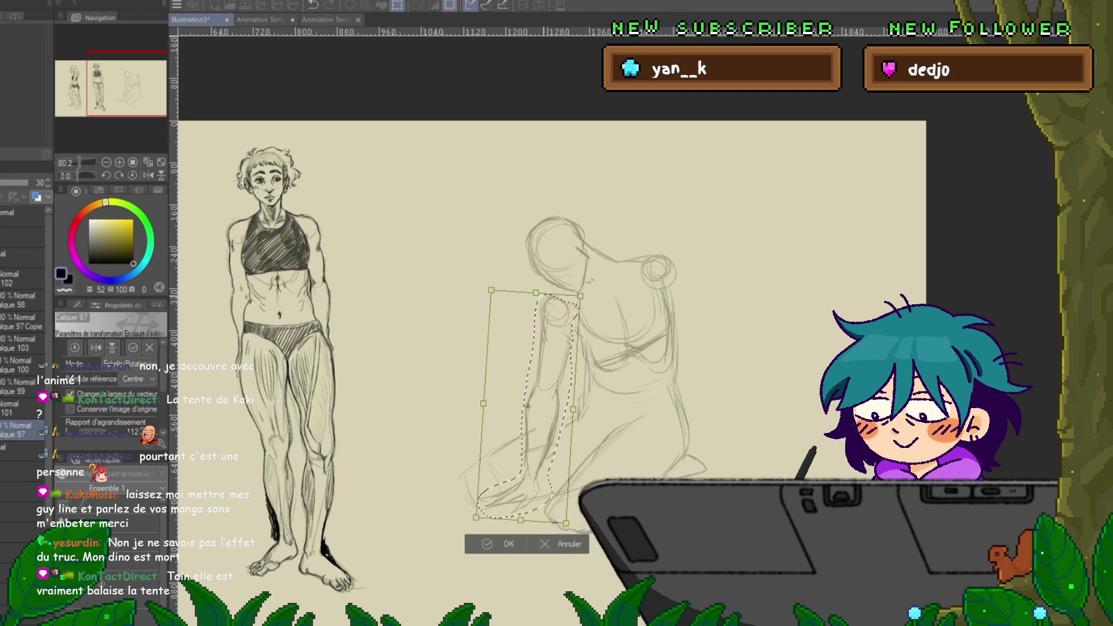
drag(535, 293, 535, 287)
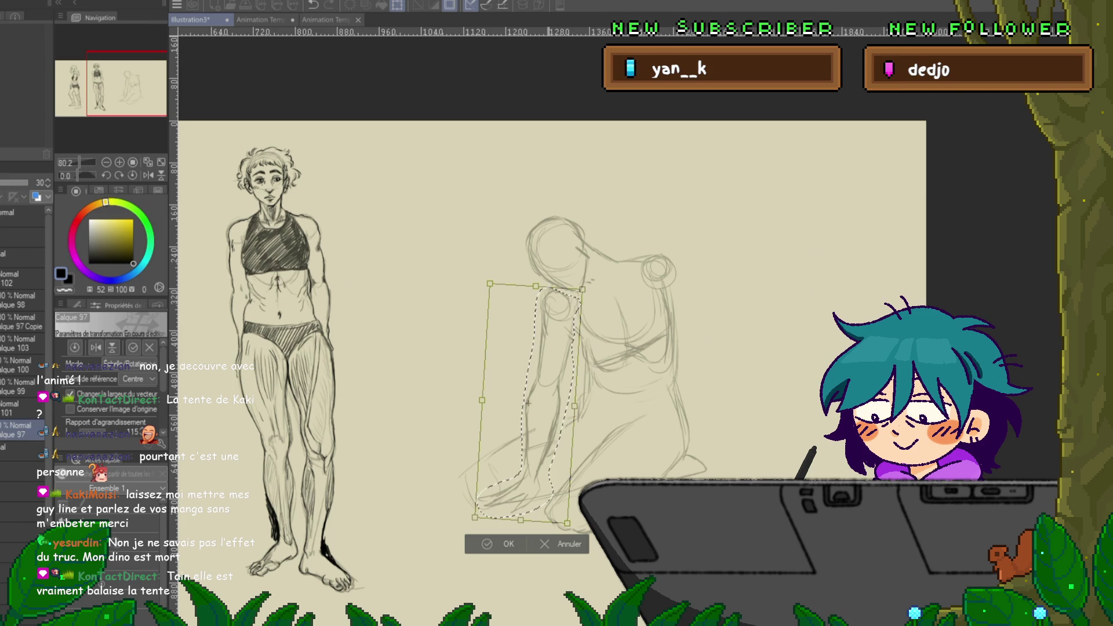
drag(482, 400, 483, 400)
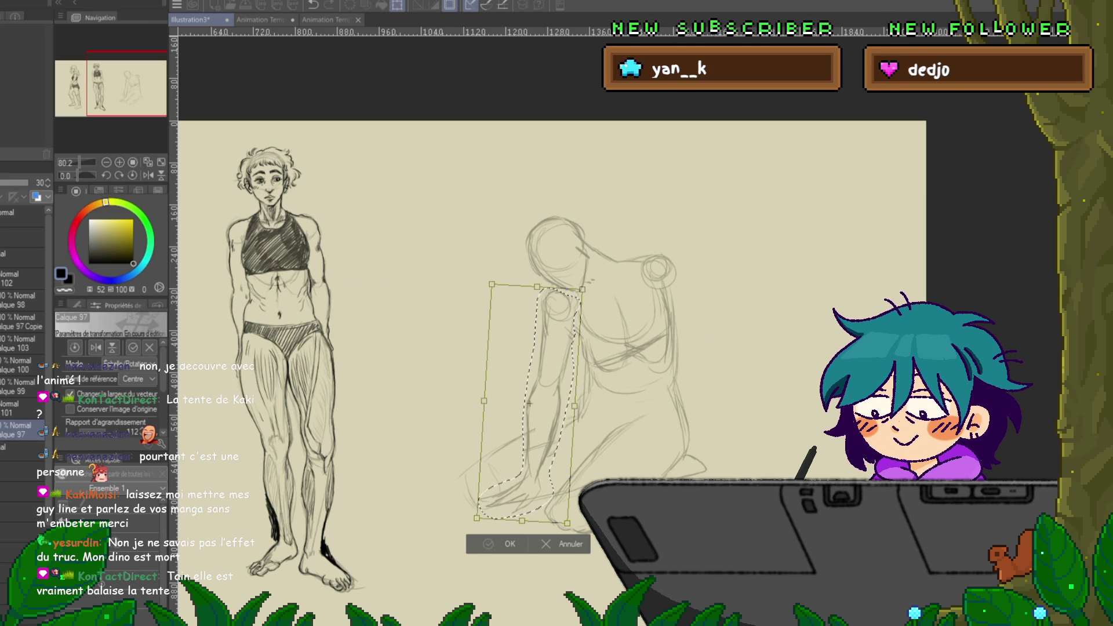
key(Return)
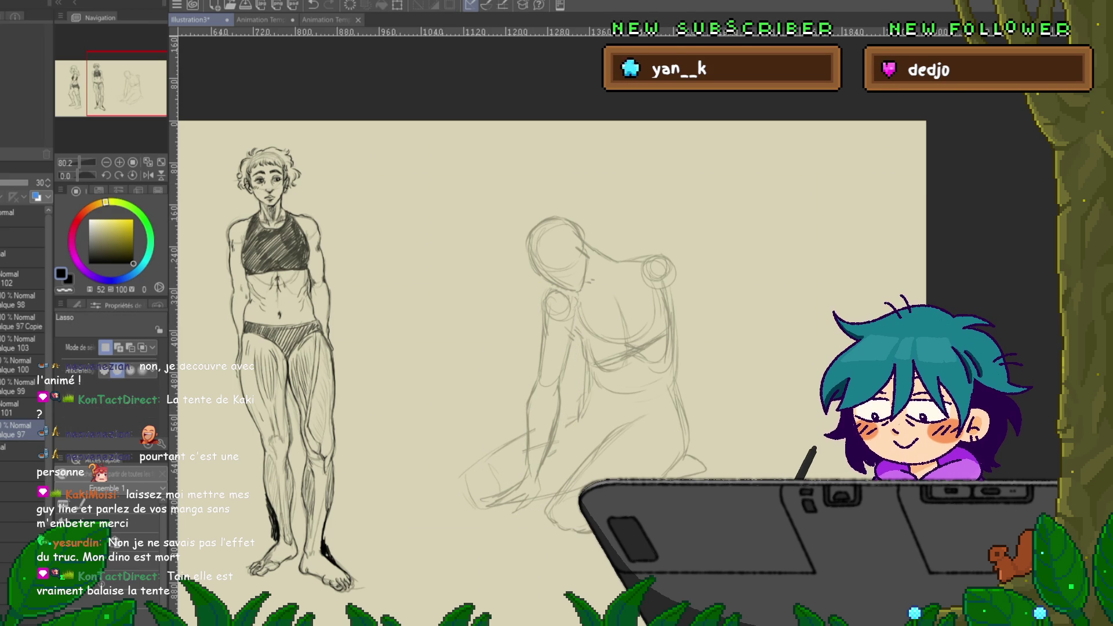
drag(583, 290, 587, 288)
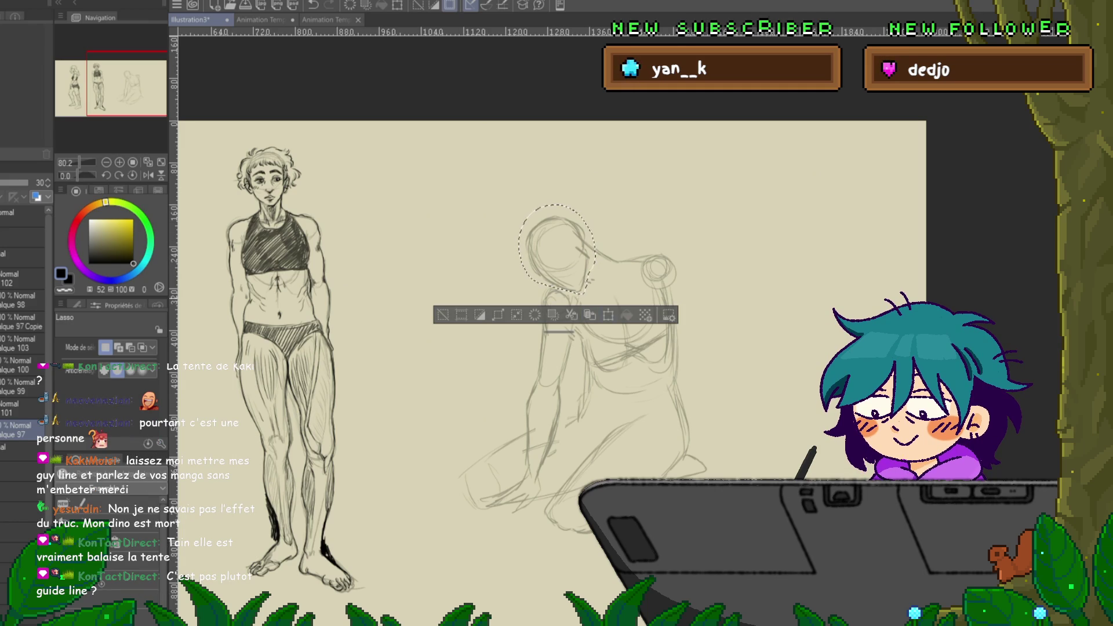
- Transform the lassoed head: nudge it down-left and rotate it slightly counterclockwise
key(ctrl+t)
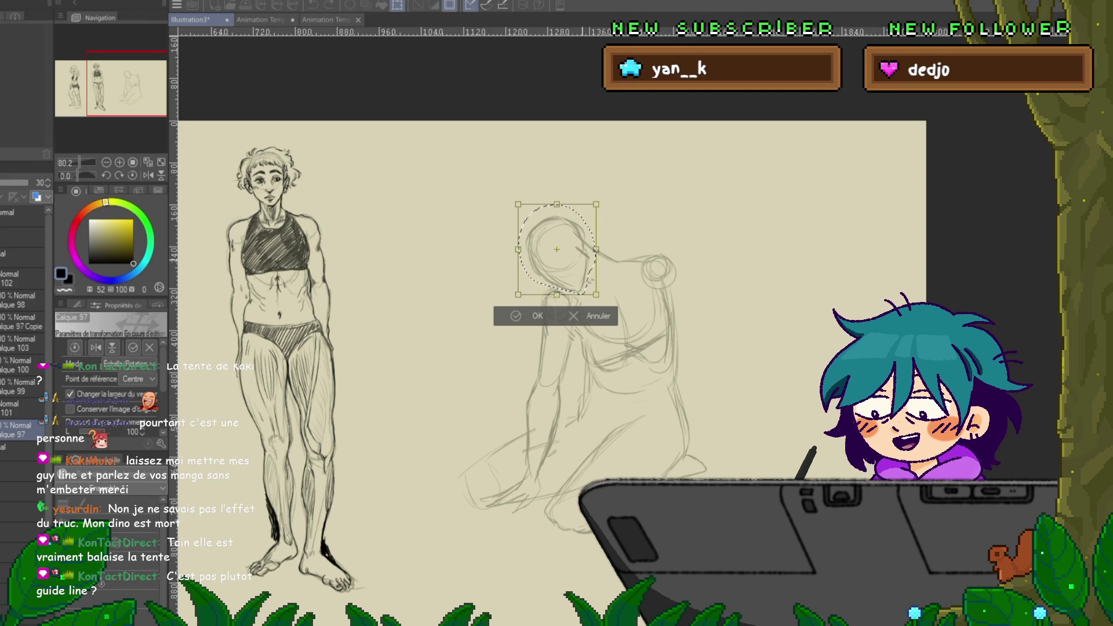
drag(557, 249, 555, 253)
drag(603, 200, 609, 212)
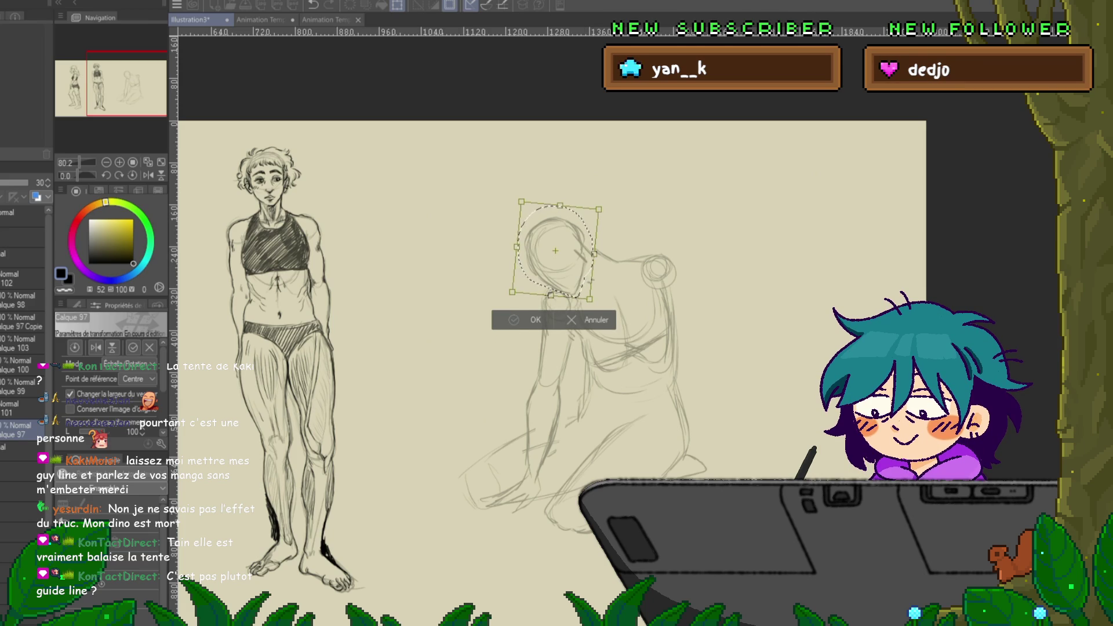
key(Return)
key(p)
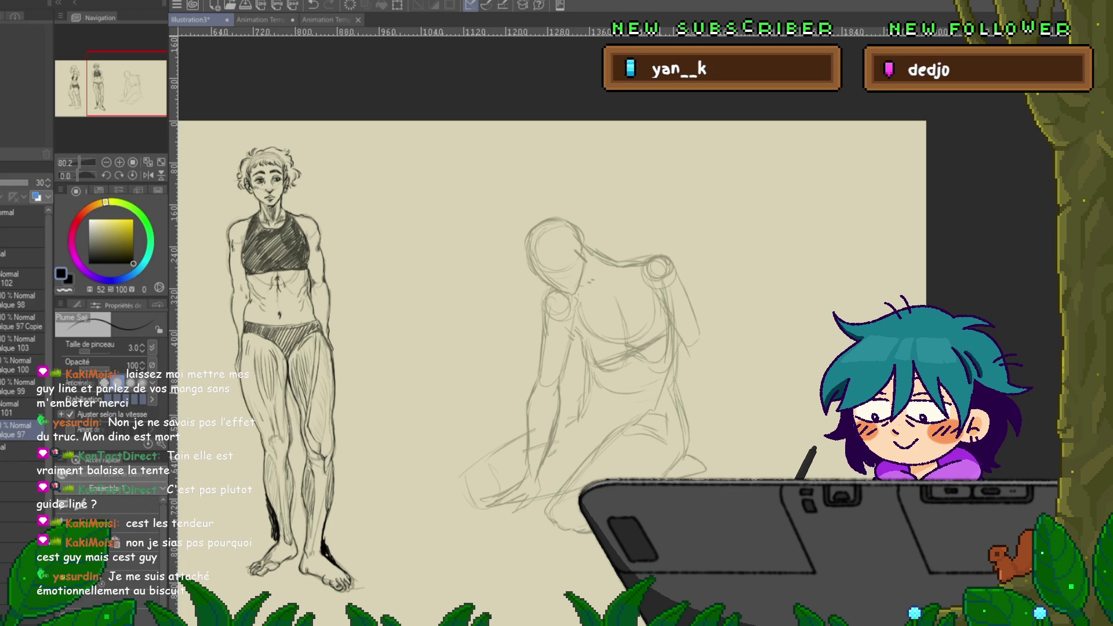
- Add a vertical stroke on the kneeling figure's right side and a short stroke near her head
drag(700, 324, 703, 360)
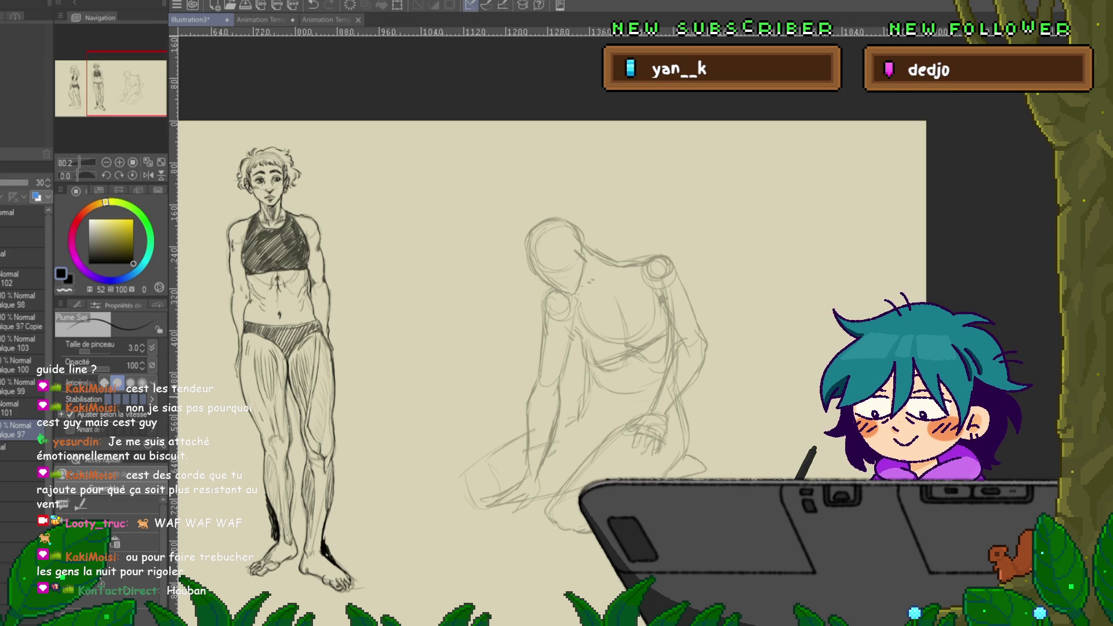
drag(550, 348, 558, 414)
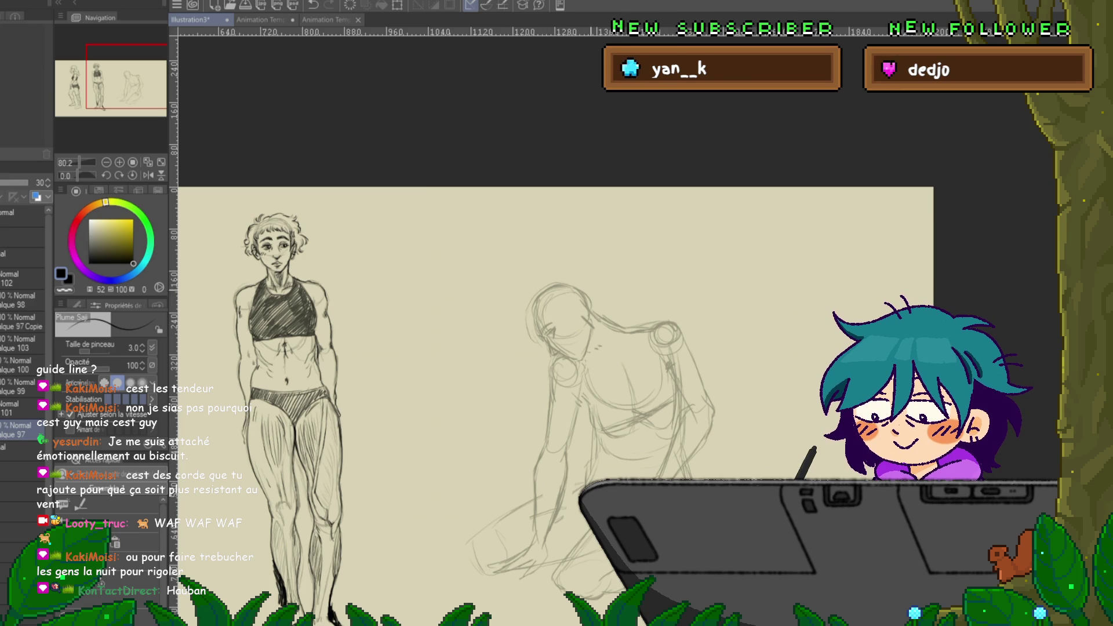
drag(580, 299, 577, 318)
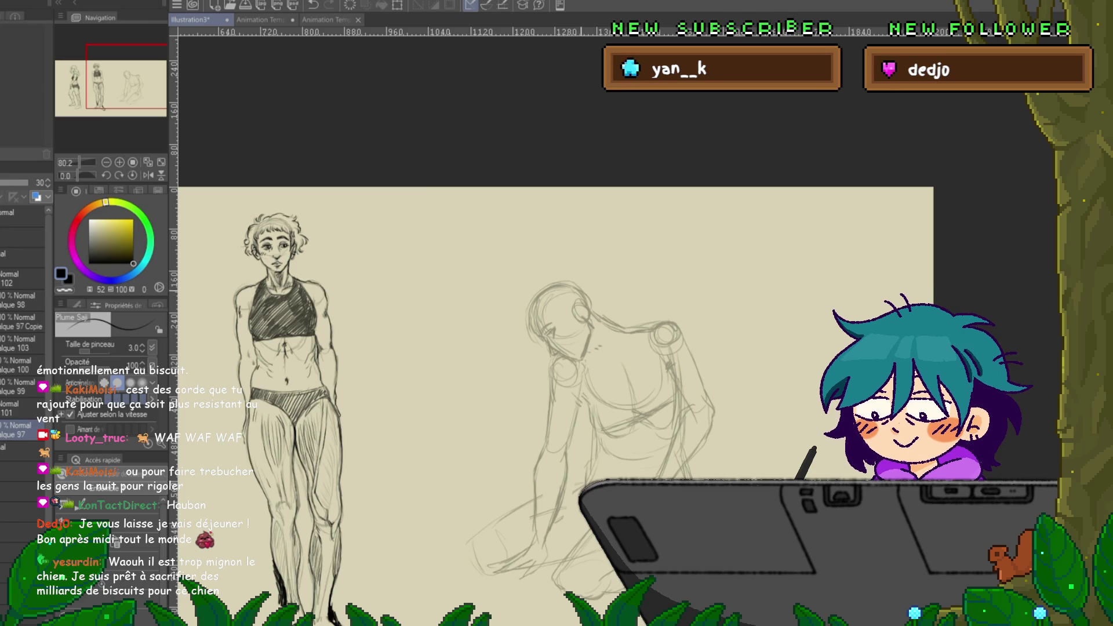
drag(557, 377, 527, 354)
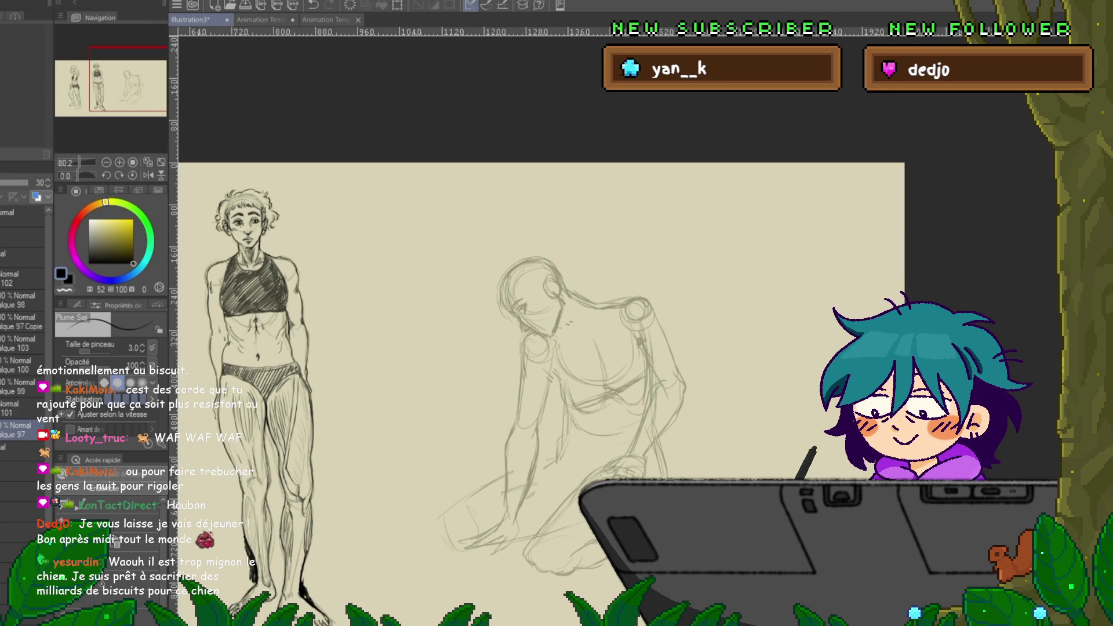
- Lasso the kneeling figure's face, nudge its placement with a Ctrl+T transform, then return to the pencil
key(m)
mouse_move(561, 313)
mouse_down()
mouse_move(543, 293)
mouse_move(551, 297)
mouse_up()
key(ctrl+t)
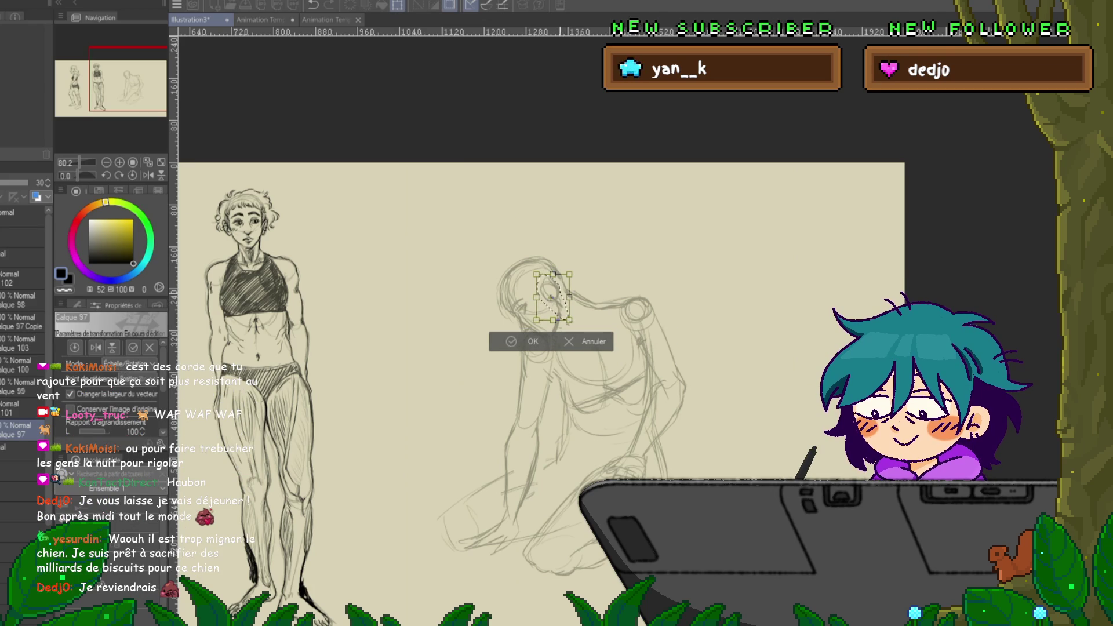
key(Return)
key(p)
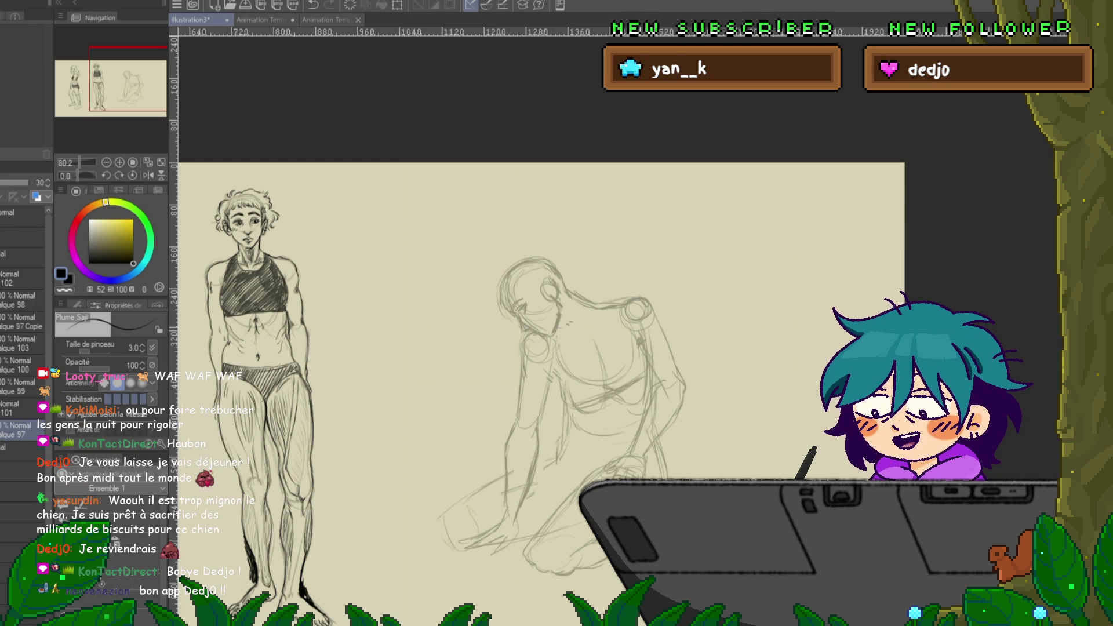
scroll(539, 348, up, 1)
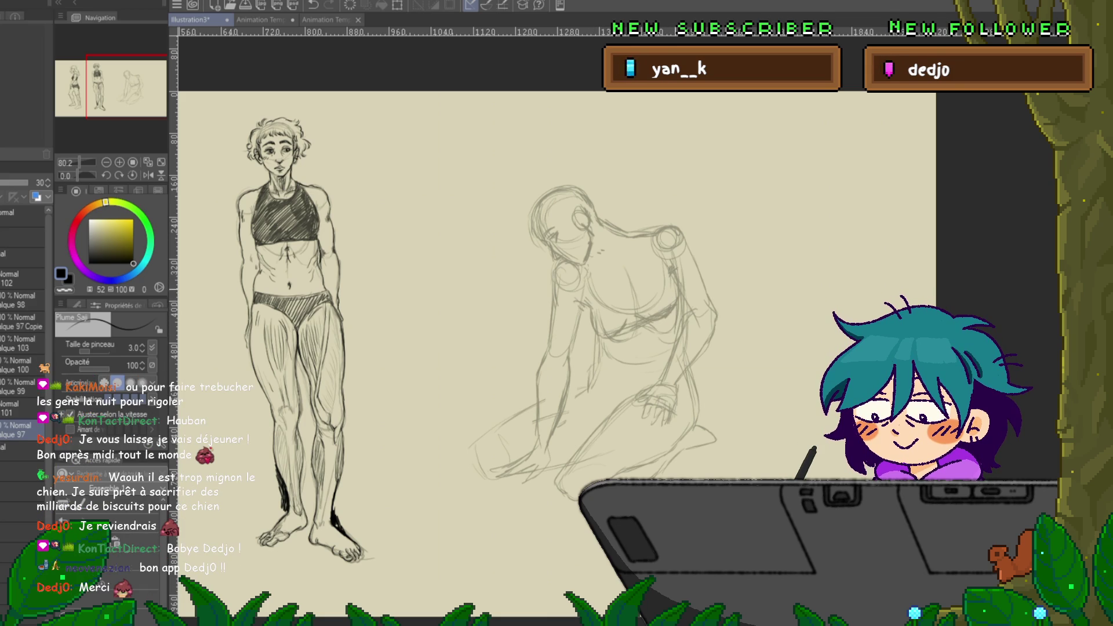
- Sketch the kneeling figure's legs, knees and back foot, then make Calque 100 the active layer
drag(557, 313, 528, 269)
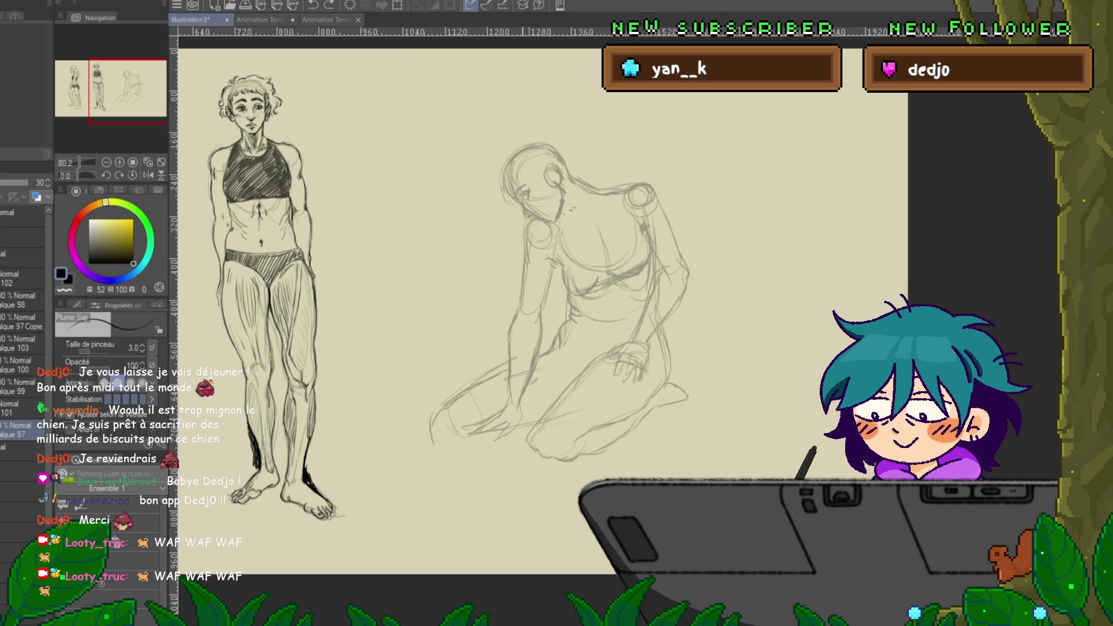
key(ctrl+z)
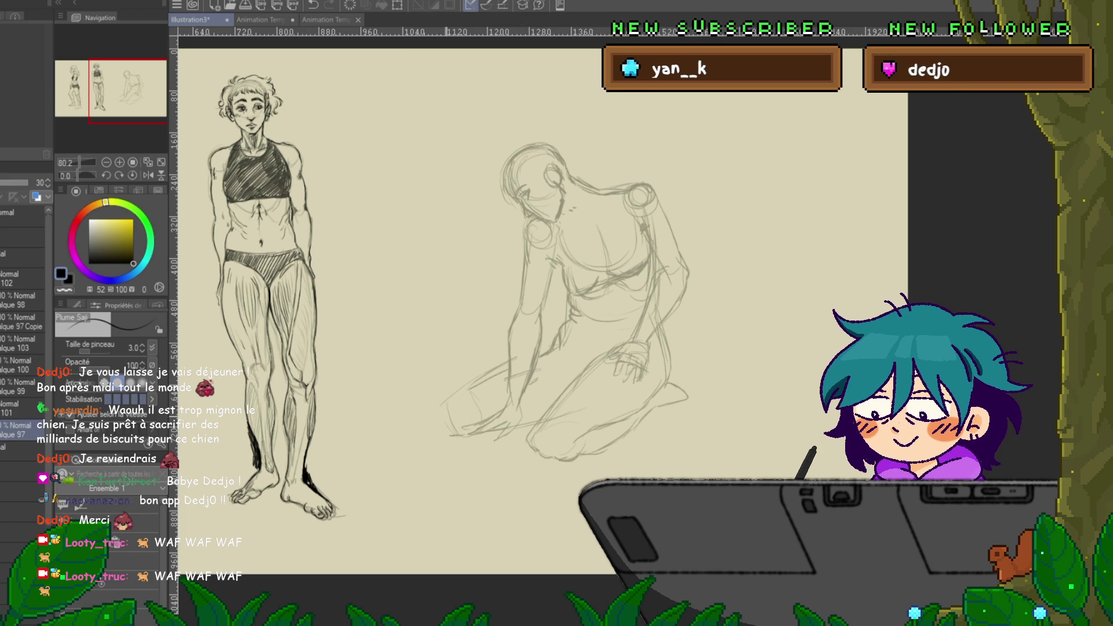
key(ctrl+y)
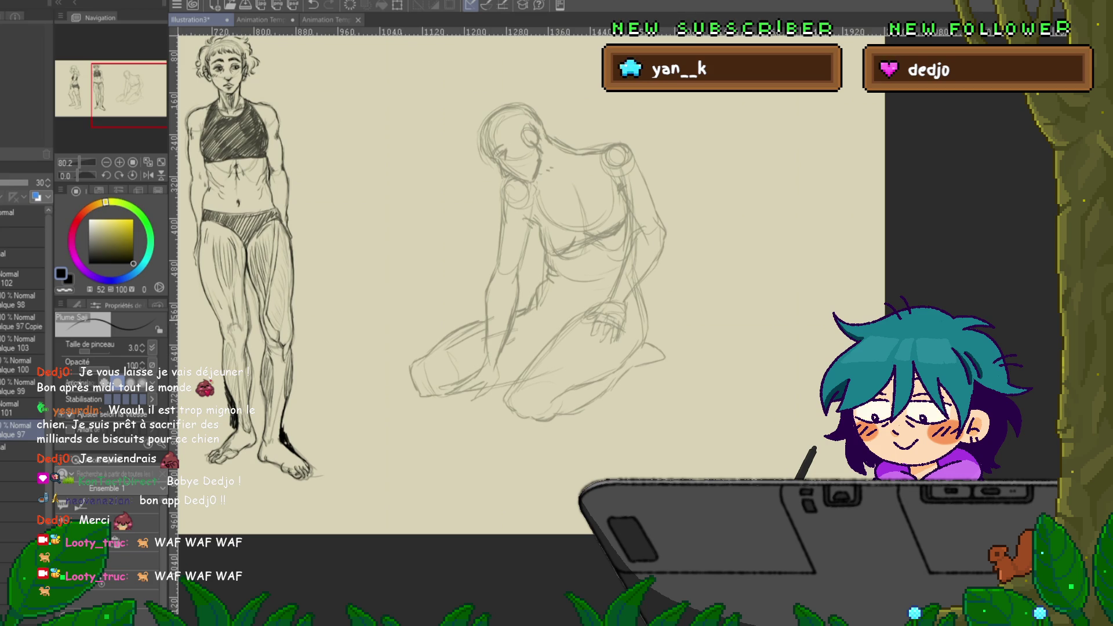
drag(540, 290, 523, 275)
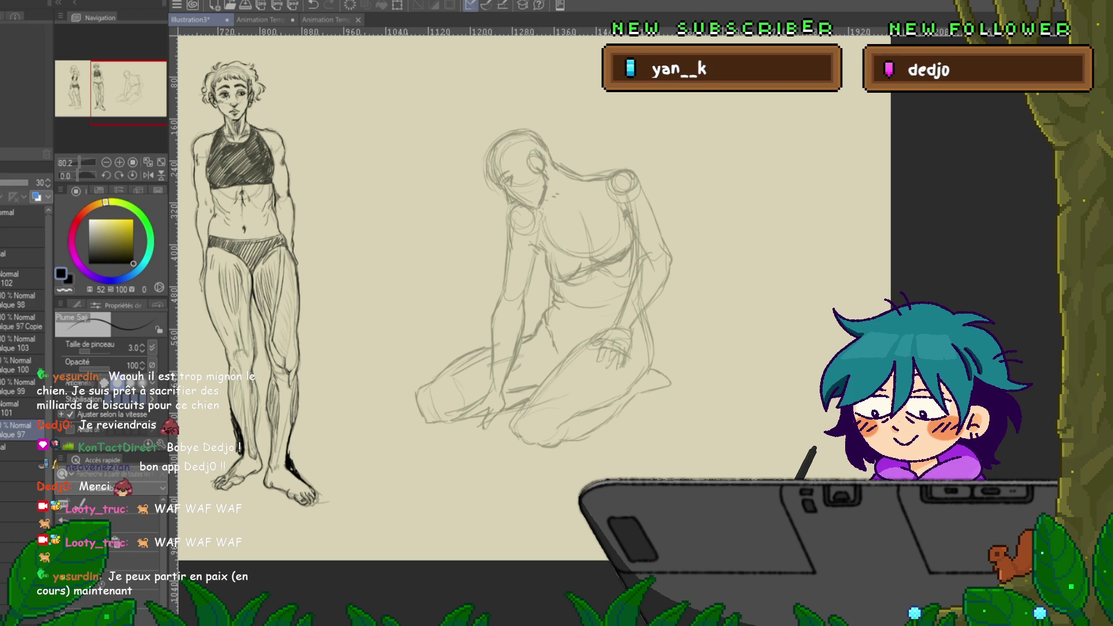
click(23, 365)
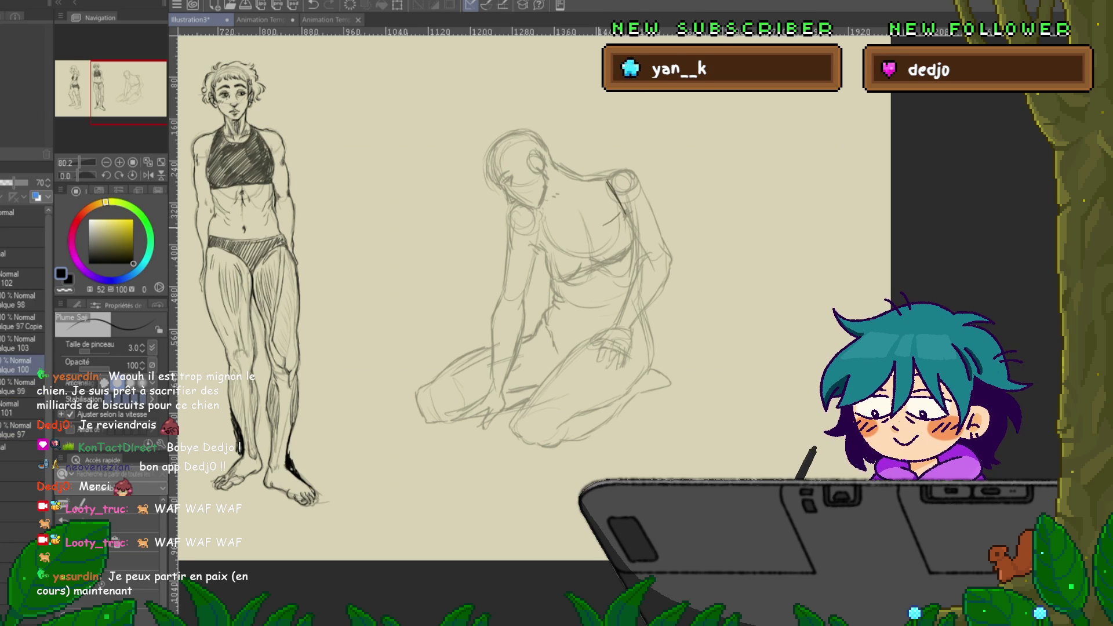
- Add chest, side and hip strokes, and hatch the bra with vertical lines; then select layer Calque 97
drag(546, 248, 620, 215)
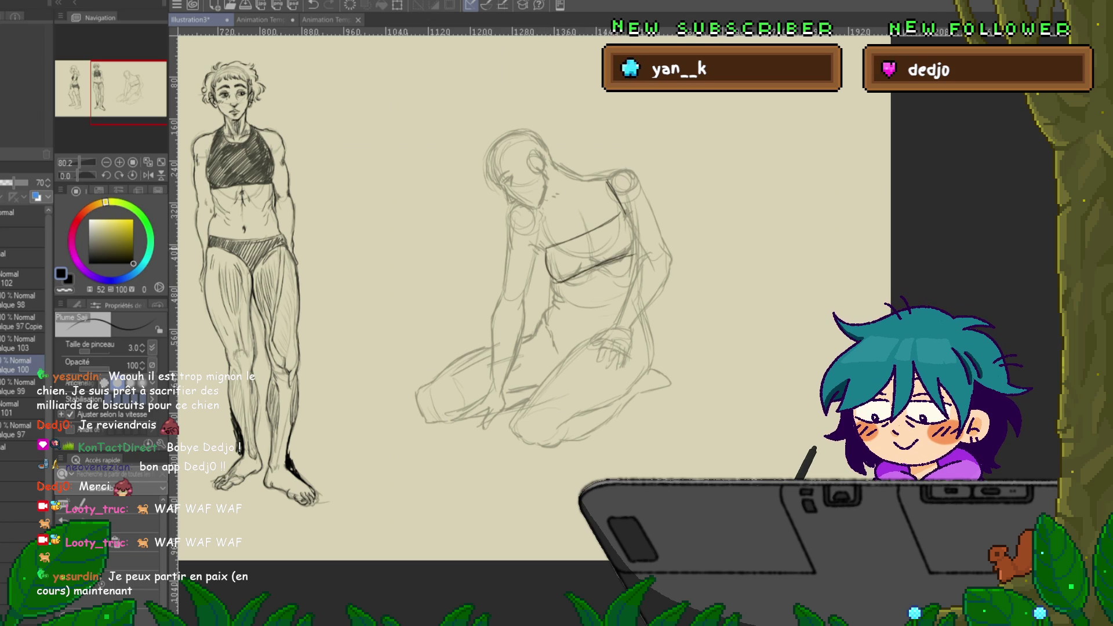
drag(632, 227, 634, 247)
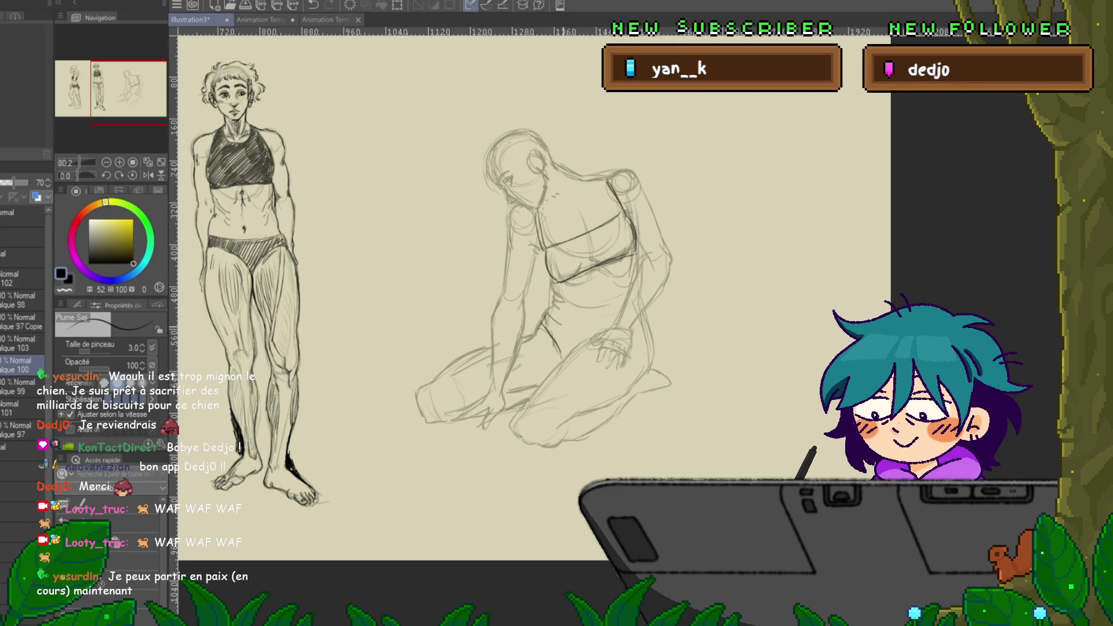
drag(558, 322, 609, 323)
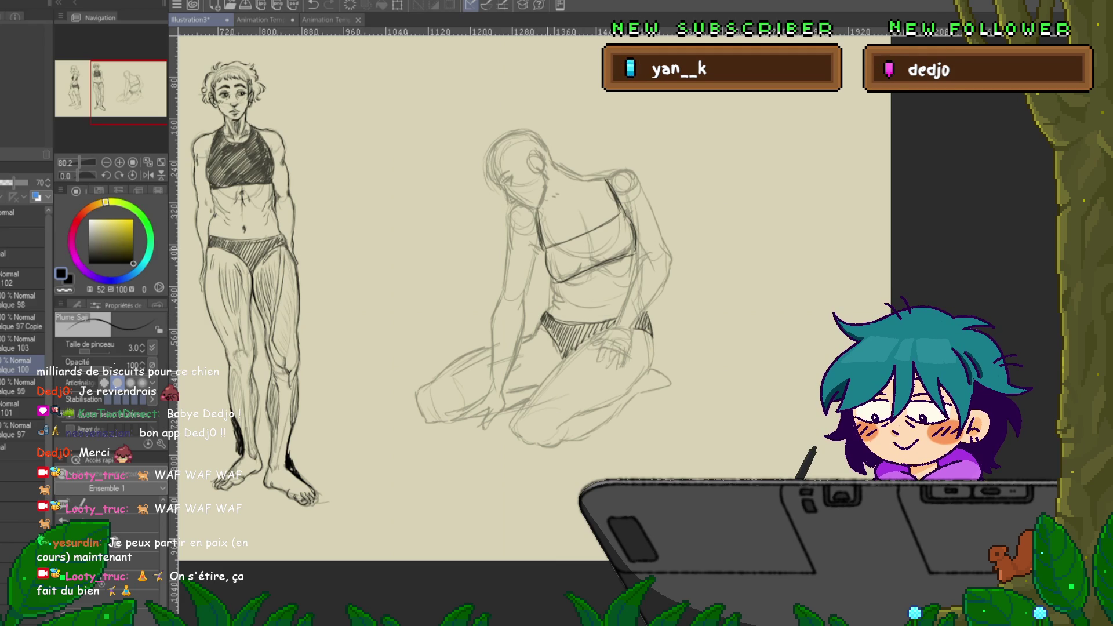
mouse_move(562, 245)
mouse_down()
mouse_move(558, 276)
mouse_move(579, 270)
mouse_up()
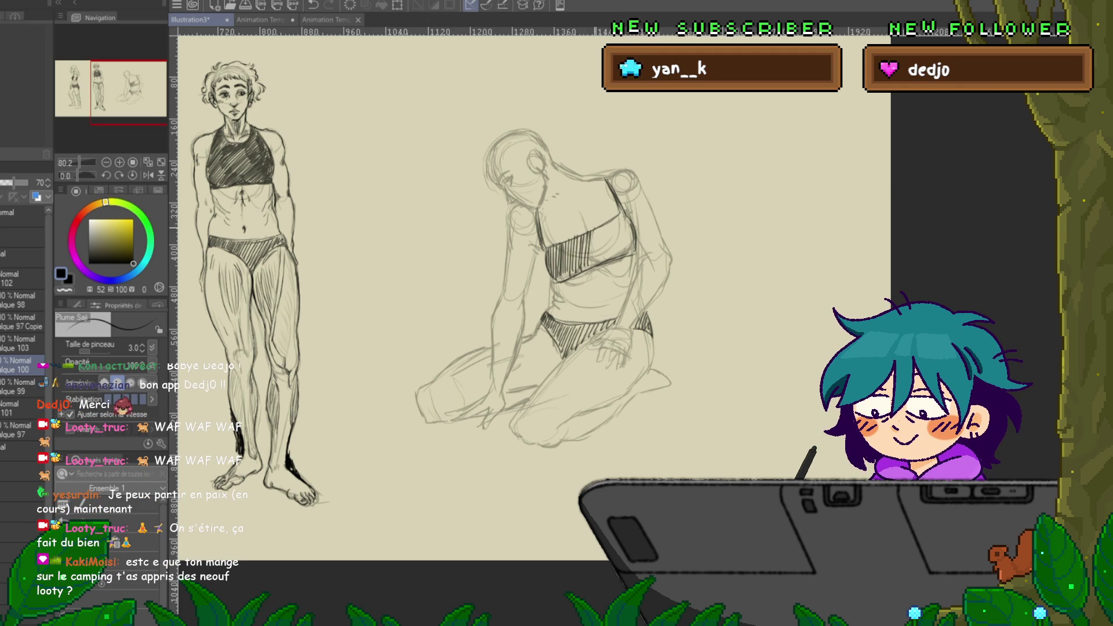
mouse_move(610, 221)
mouse_down()
mouse_move(605, 257)
mouse_move(614, 257)
mouse_up()
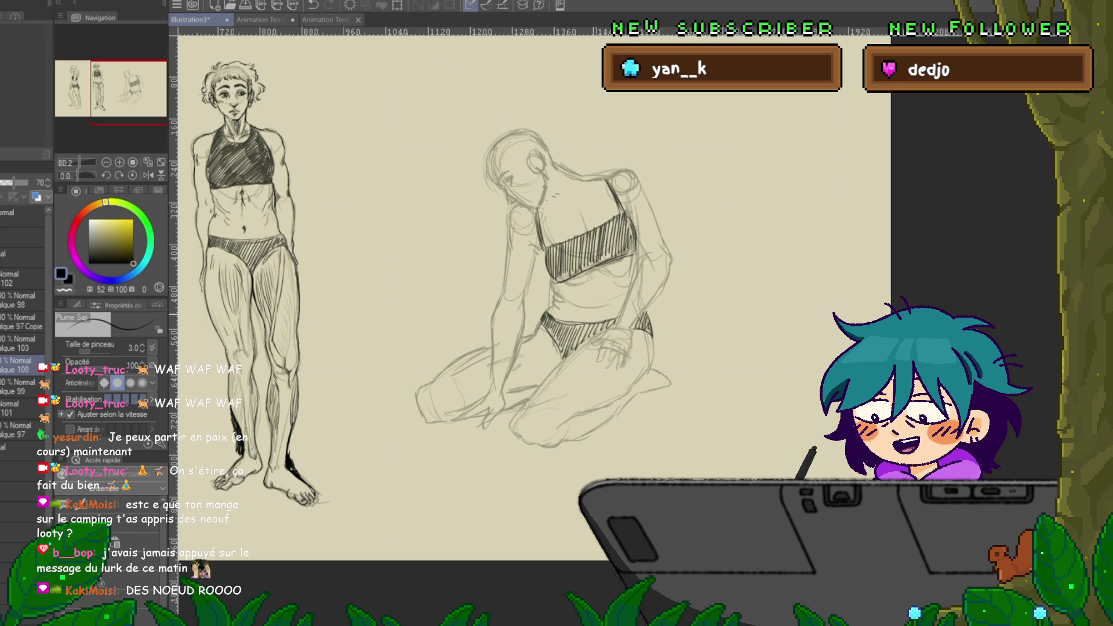
click(17, 430)
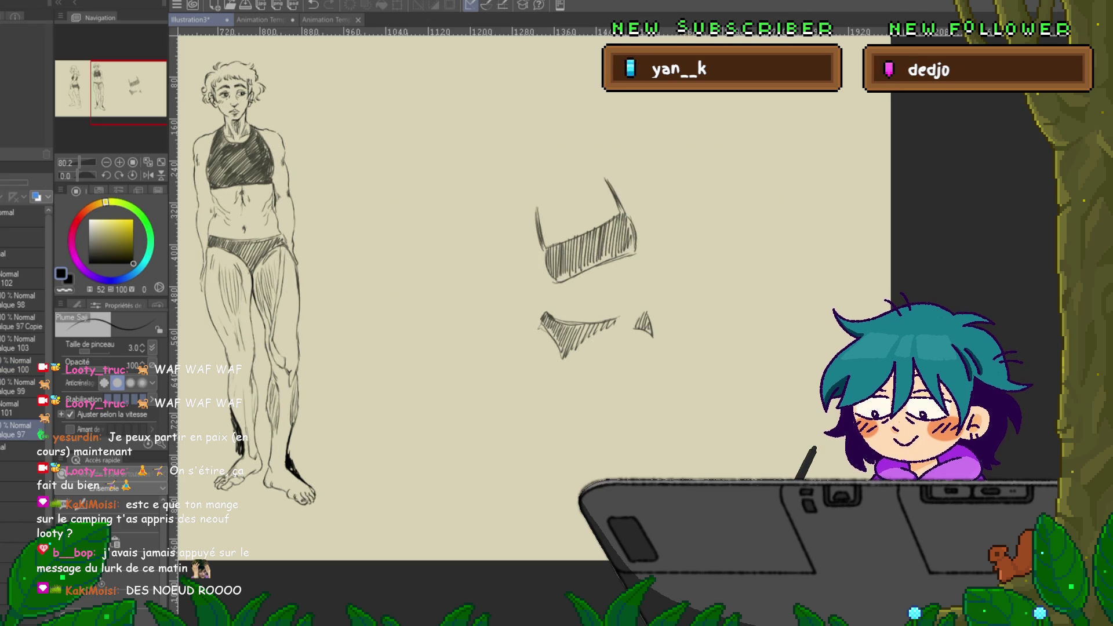
- Zoom in and centre the kneeling figure's torso, keeping black as the drawing colour
scroll(569, 290, left, 10)
scroll(545, 302, right, 10)
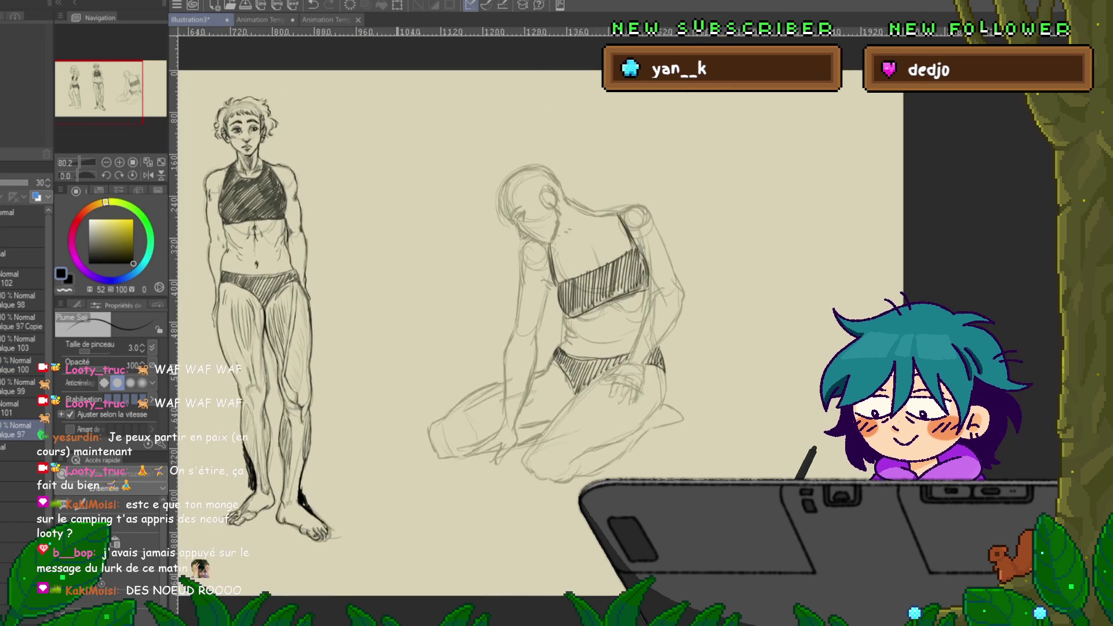
click(97, 226)
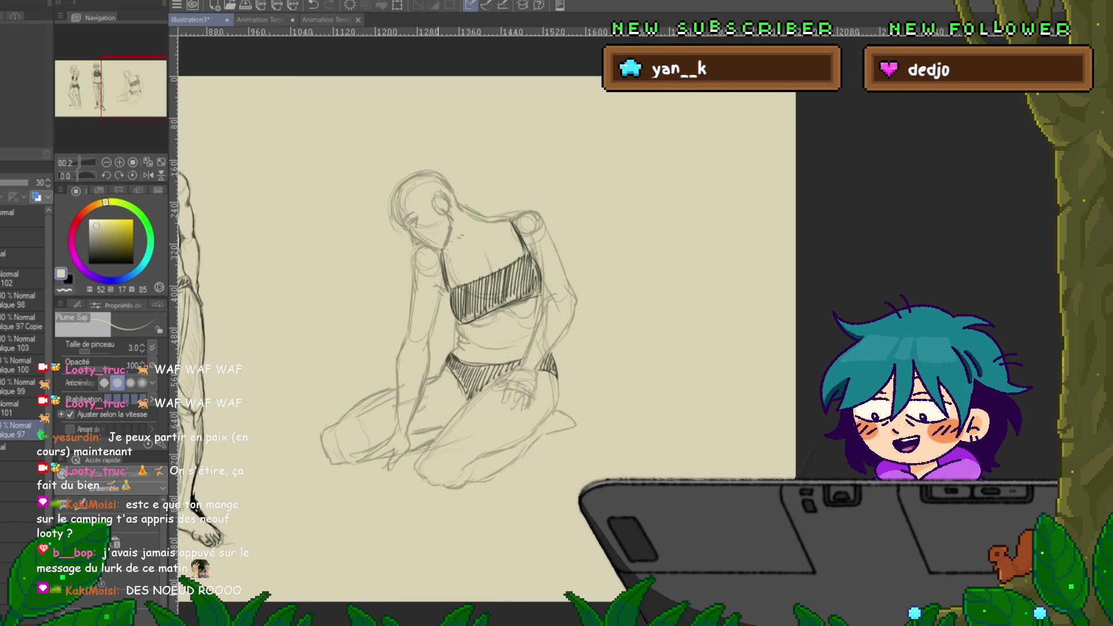
scroll(453, 232, up, 2)
scroll(452, 232, up, 2)
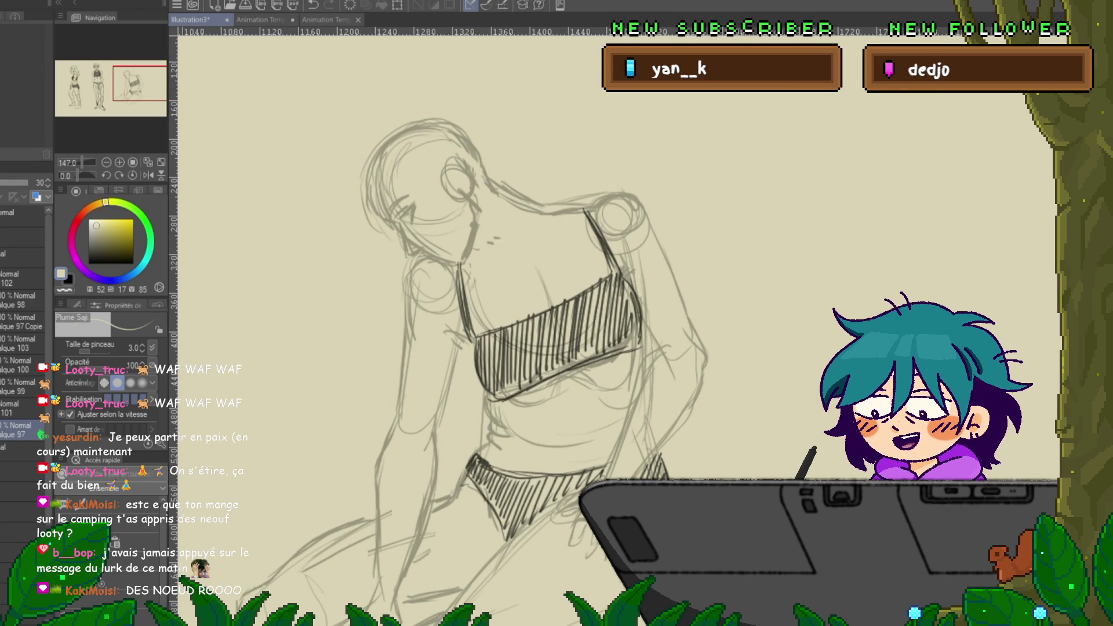
drag(522, 290, 481, 255)
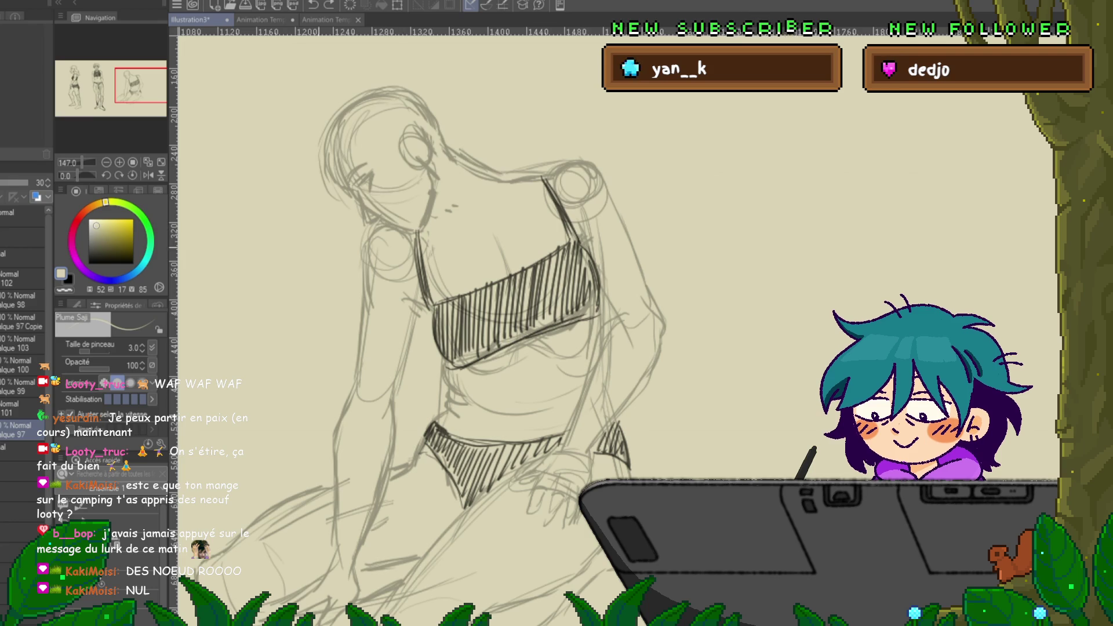
key(x)
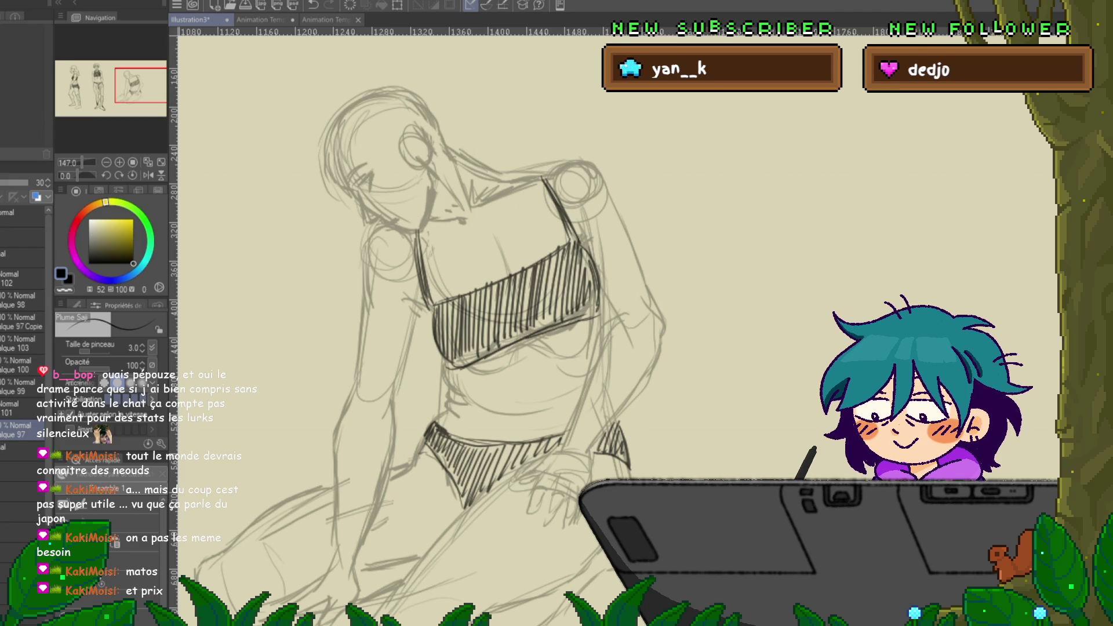
- Save the illustration, then draw and undo a test scribble and a test spiral
key(ctrl+s)
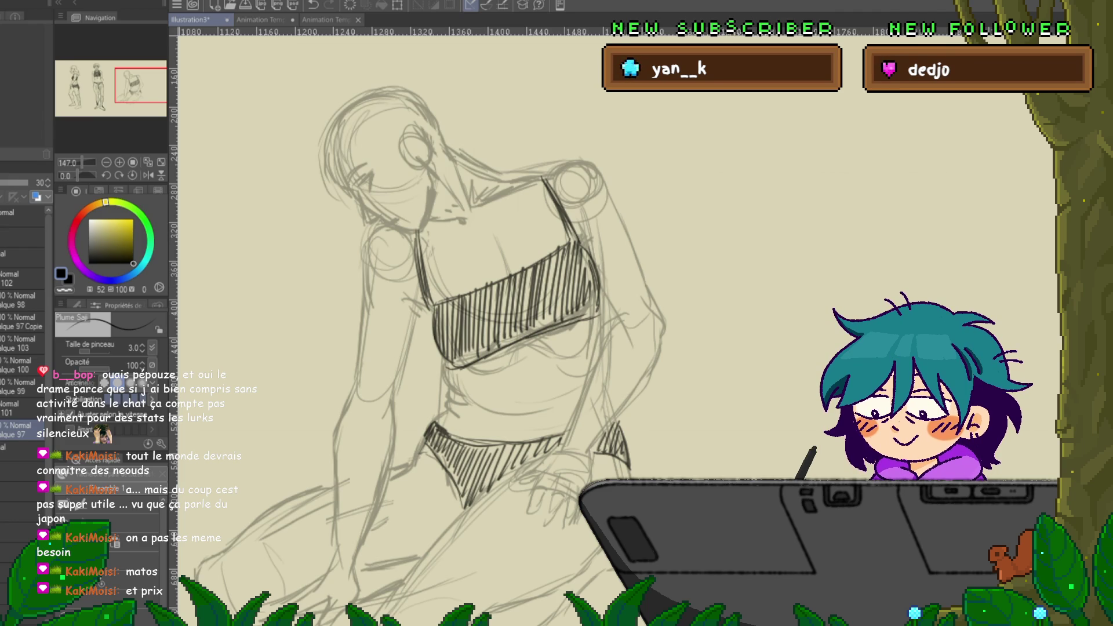
drag(571, 87, 653, 145)
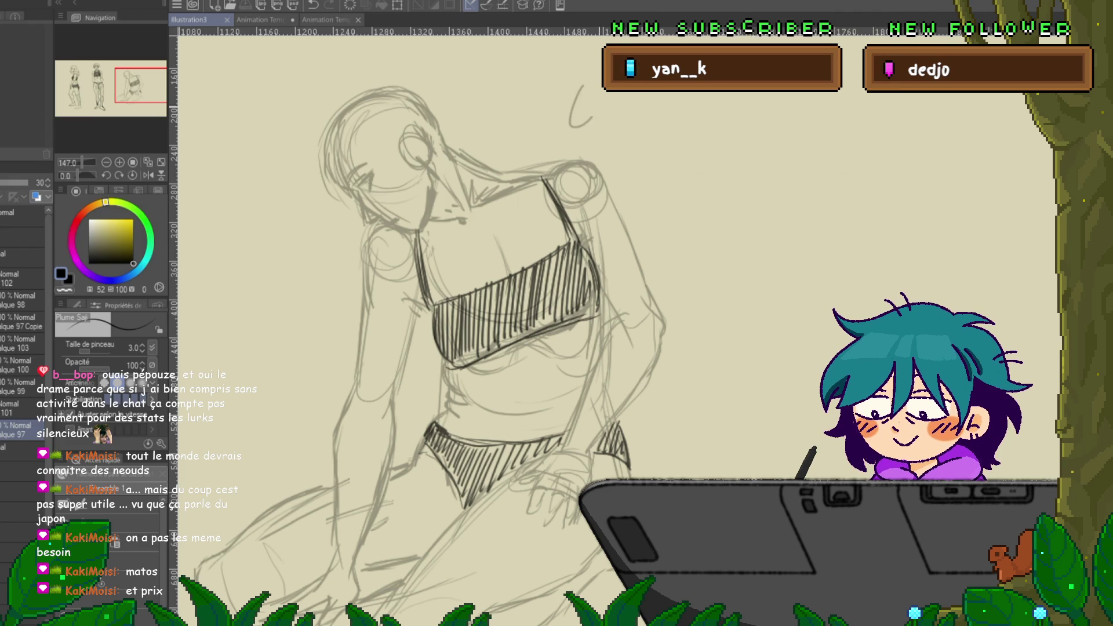
key(ctrl+z)
drag(606, 104, 704, 167)
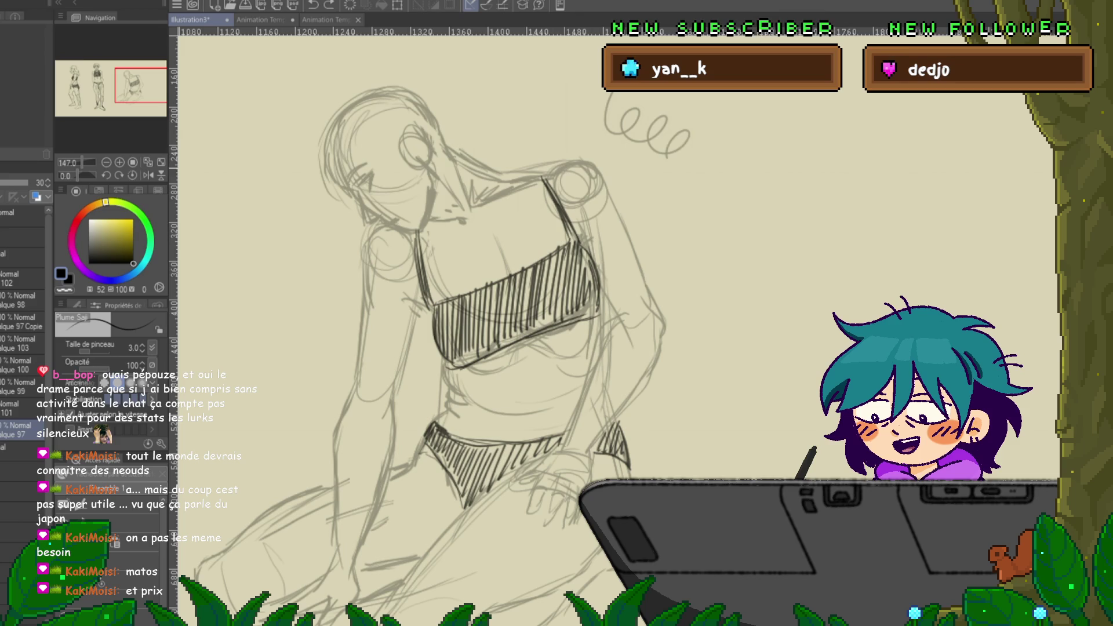
key(ctrl+z)
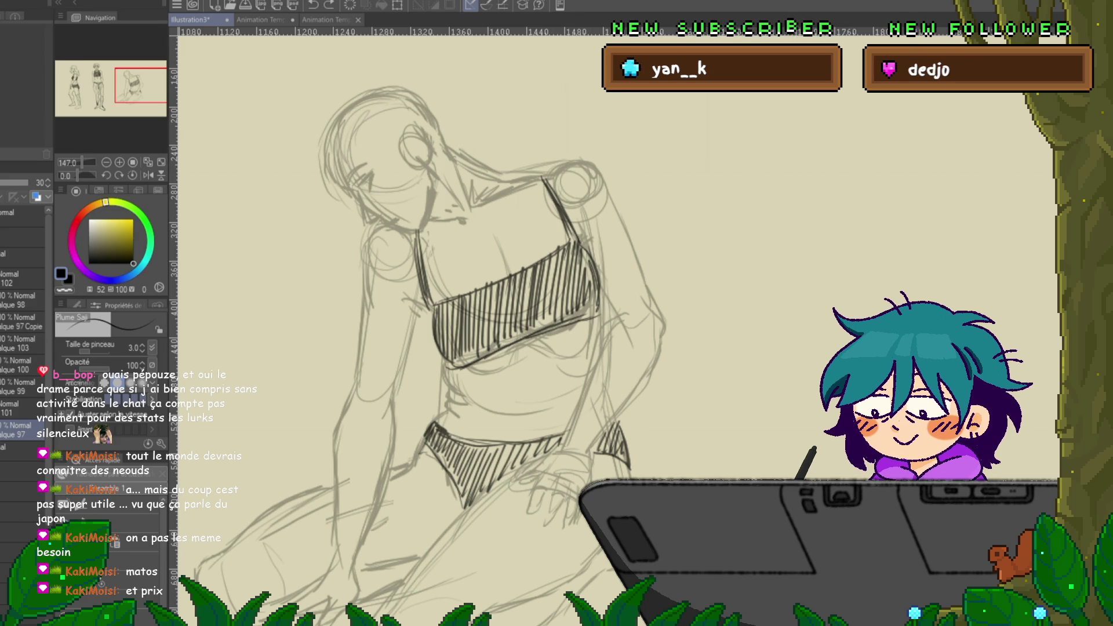
- On layer Calque 99, draw the kneeling figure's profile eye, nose and lips, then add a new layer
click(20, 387)
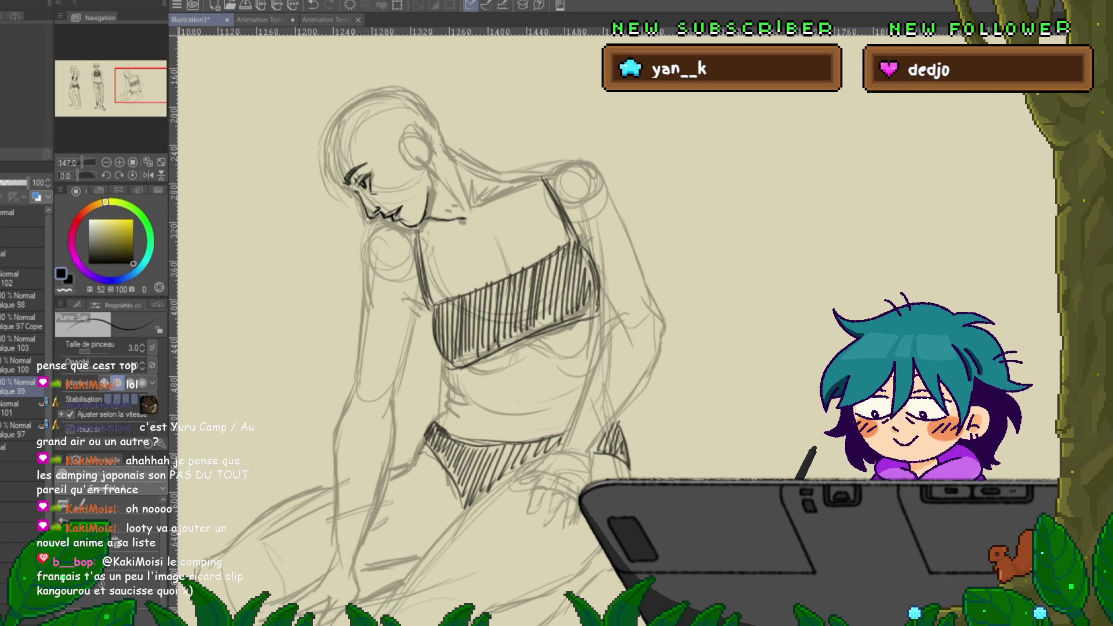
key(ctrl+shift+n)
- Circle the helmeted girl in the manga panel as a trial, then undo the circles
scroll(612, 348, down, 5)
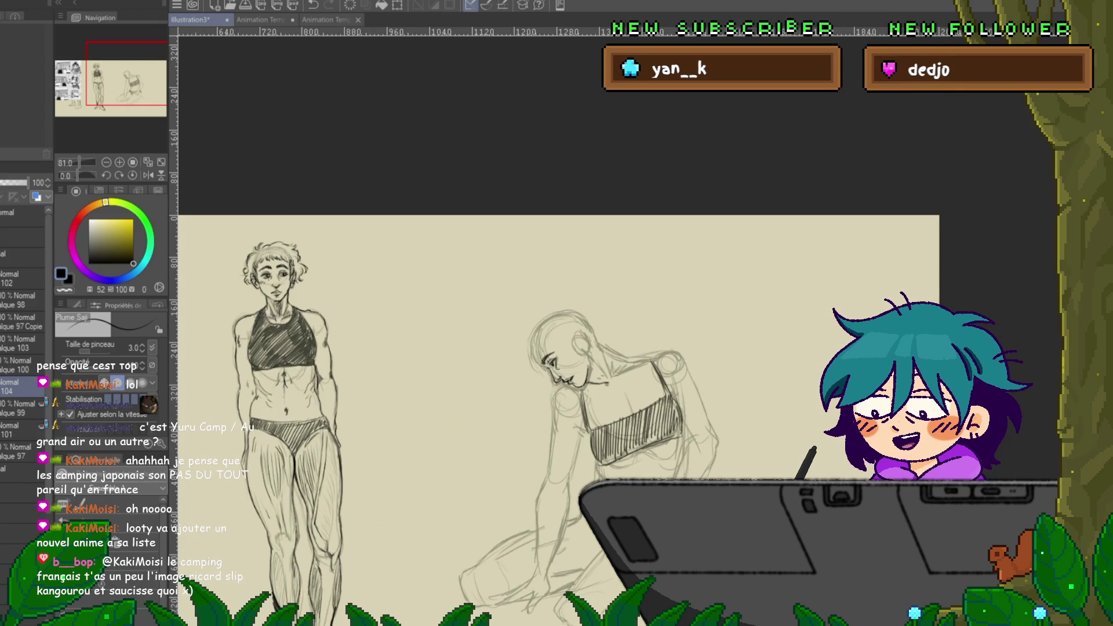
scroll(612, 406, left, 5)
scroll(613, 406, left, 3)
scroll(612, 406, left, 3)
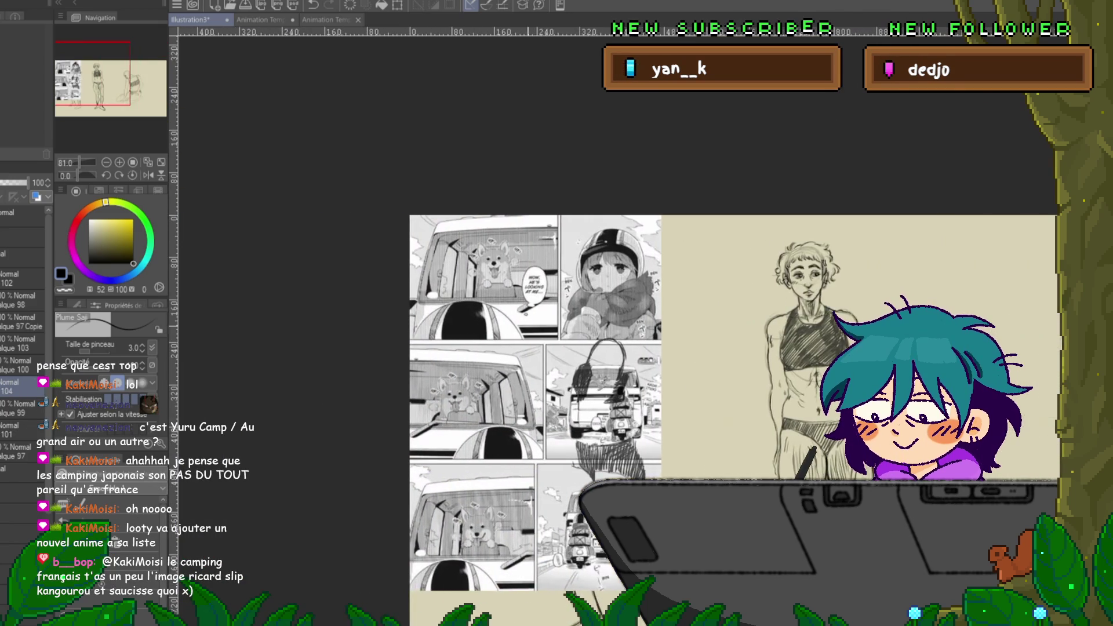
scroll(613, 406, up, 2)
scroll(536, 315, up, 2)
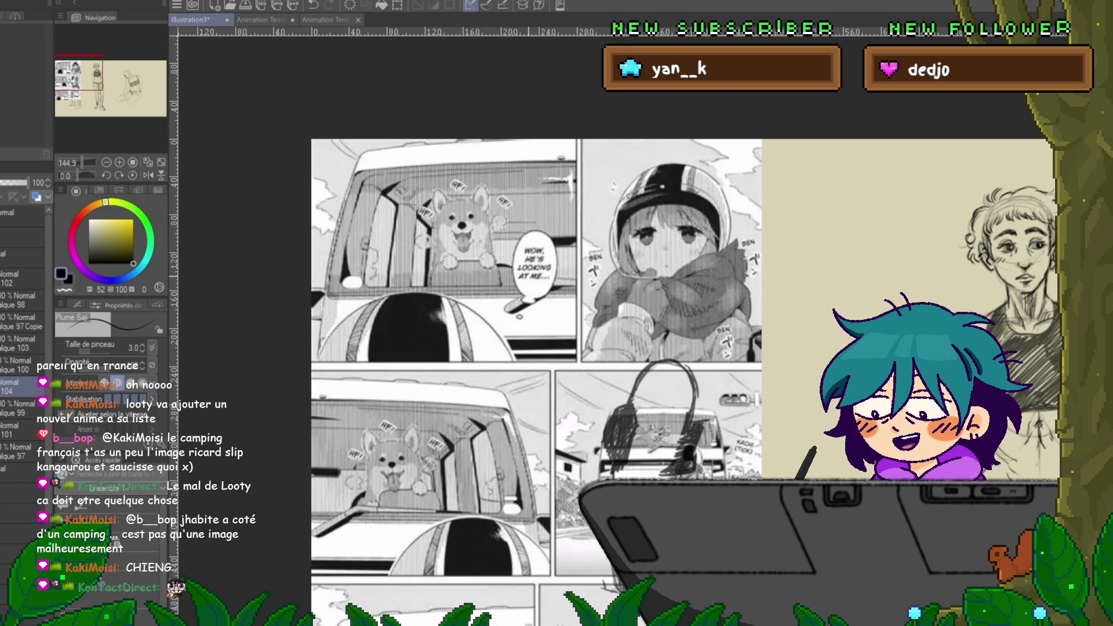
drag(748, 174, 777, 324)
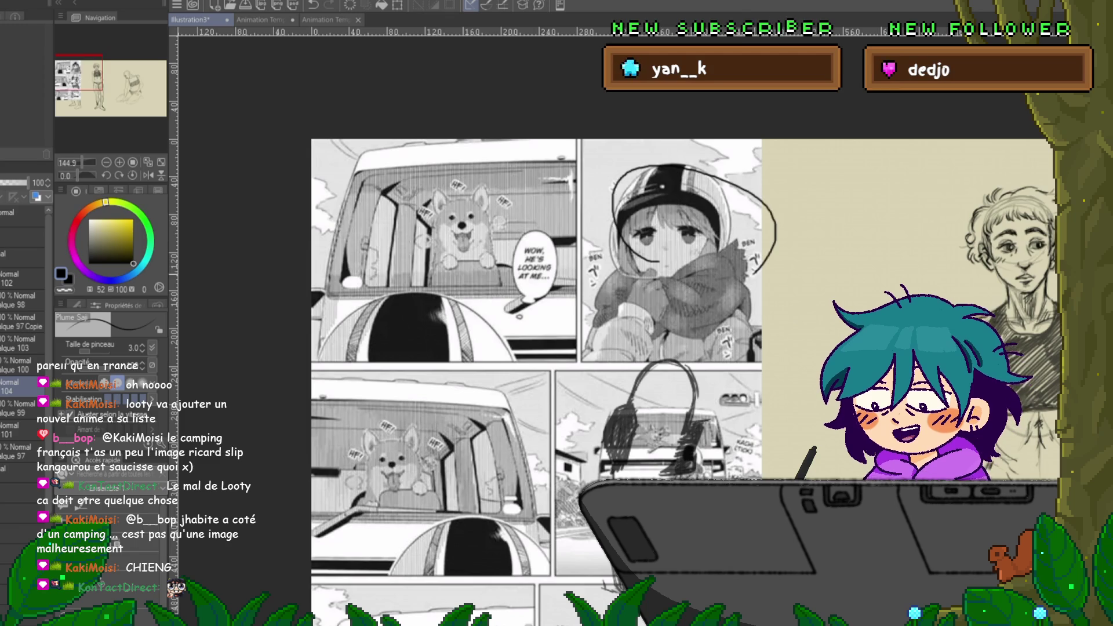
key(ctrl+z)
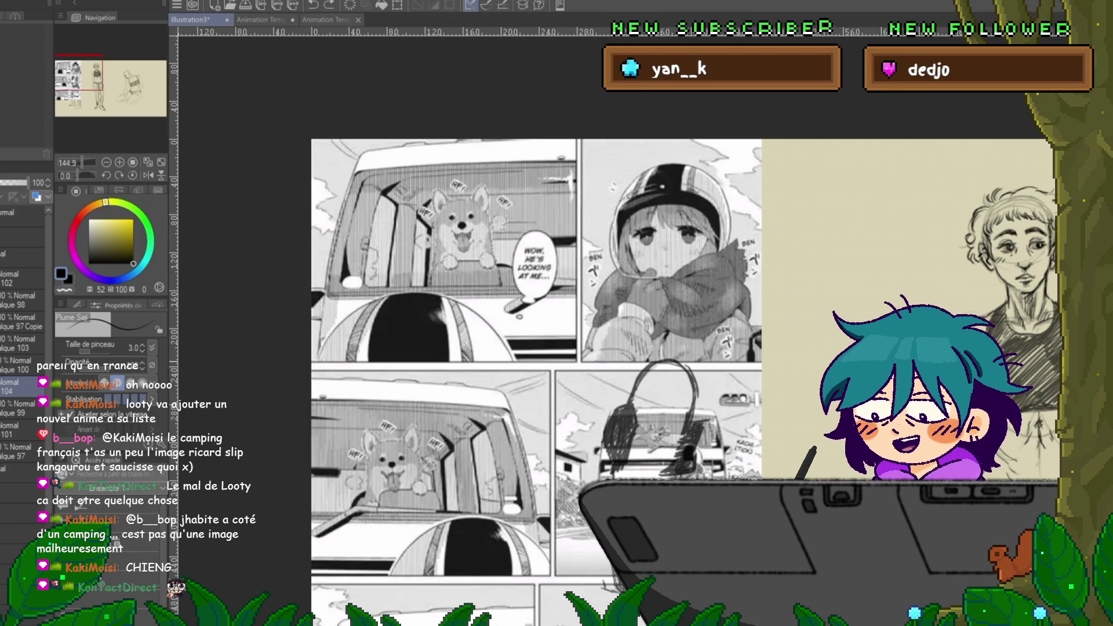
- Move layer 104 down the stack to sit just above layer 102
scroll(580, 348, down, 2)
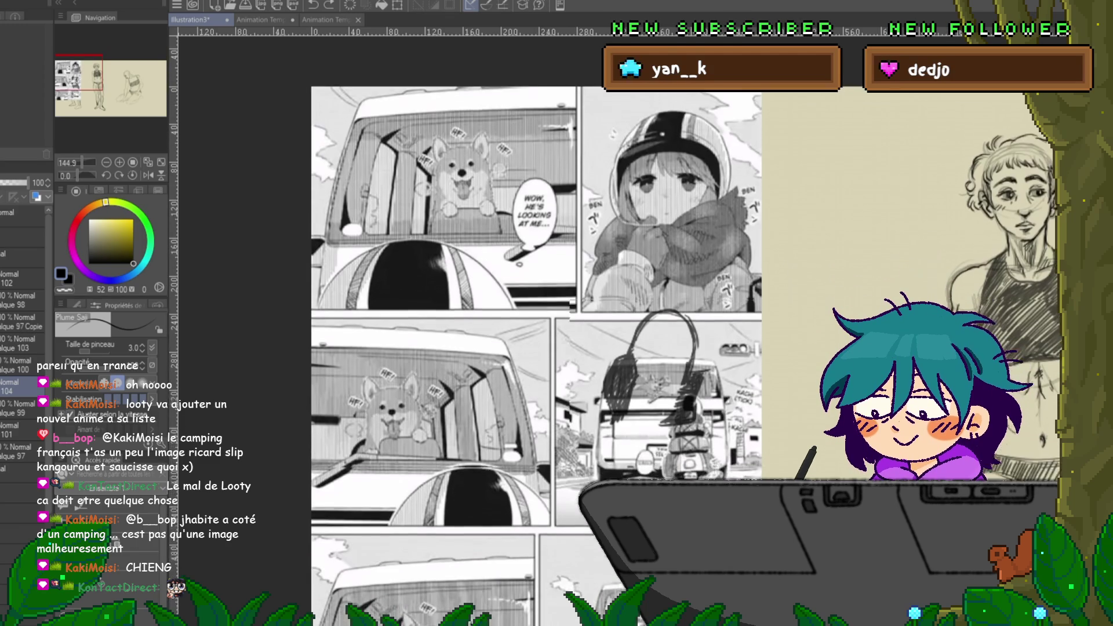
scroll(580, 348, down, 3)
scroll(580, 348, down, 1)
scroll(580, 348, down, 1)
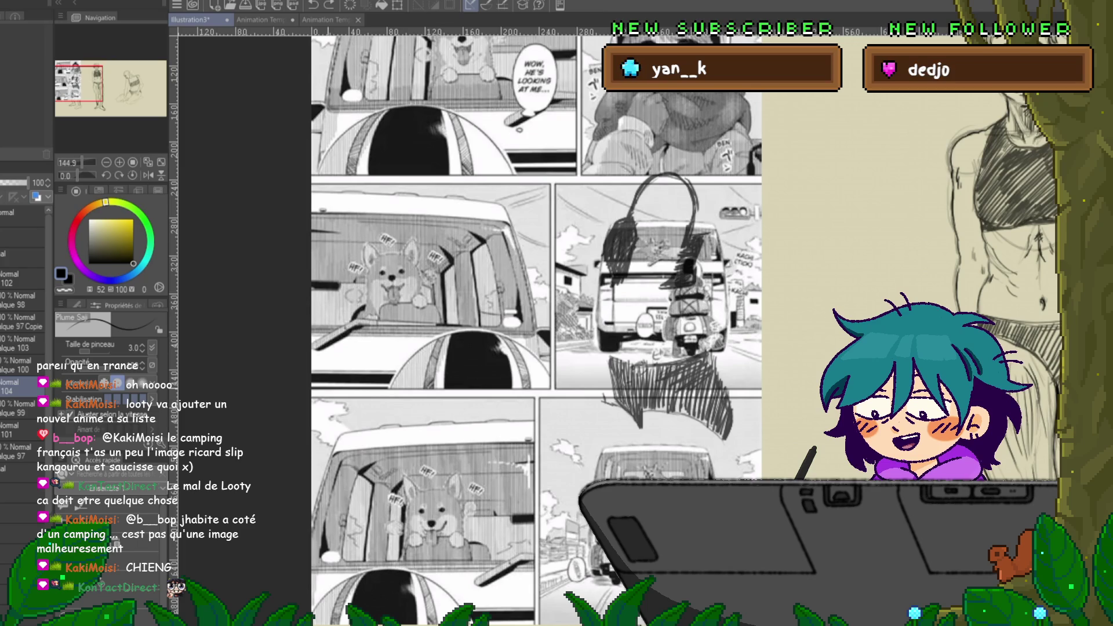
drag(23, 386, 23, 331)
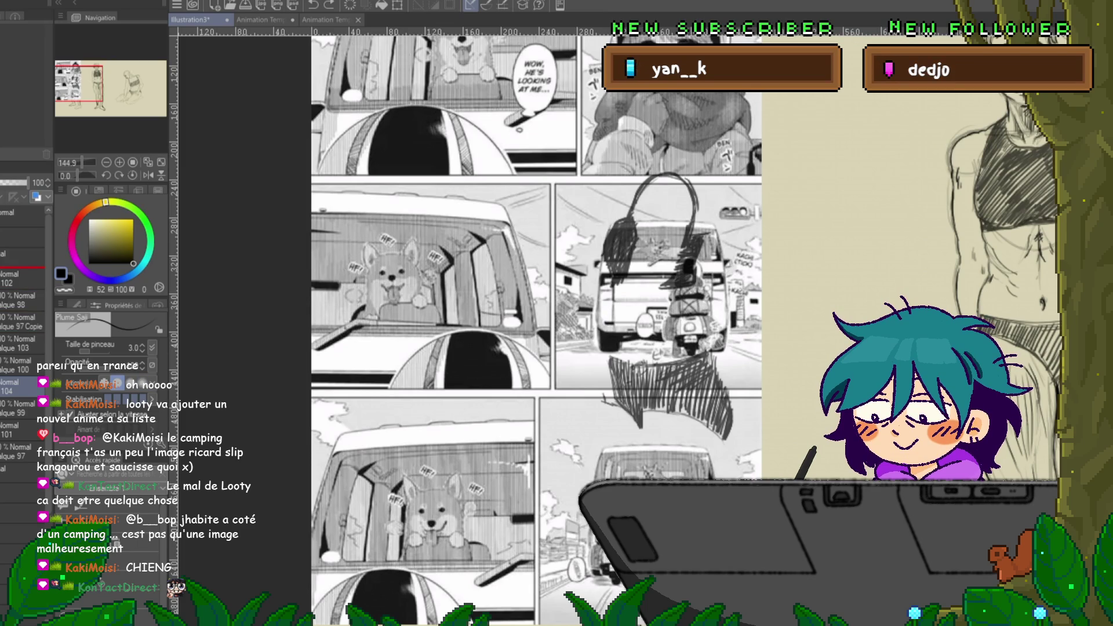
drag(23, 273, 24, 270)
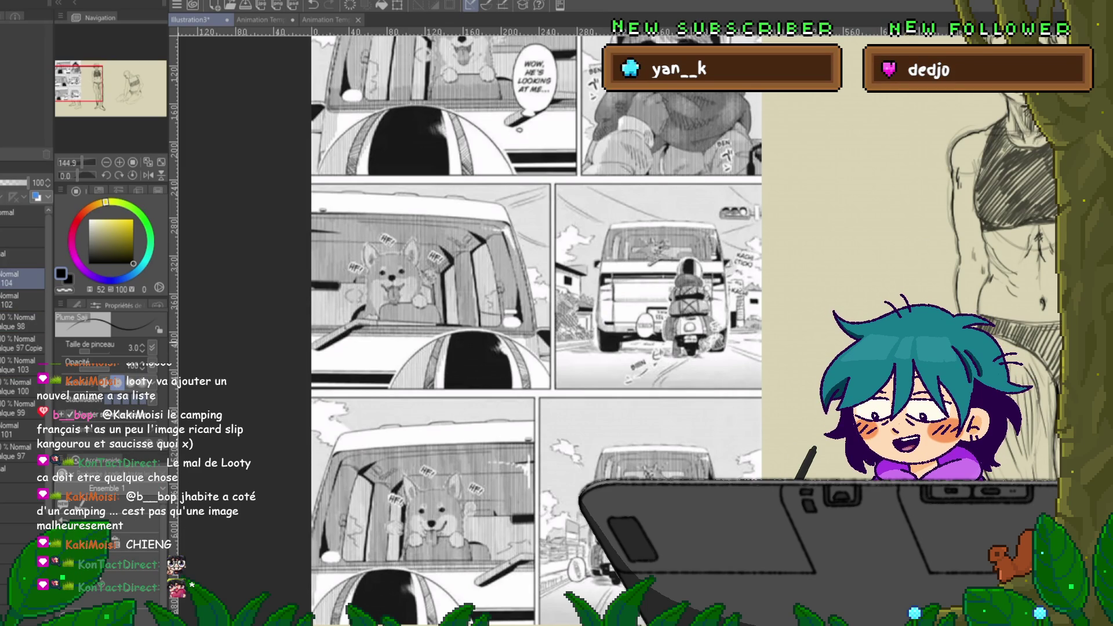
scroll(537, 325, down, 5)
scroll(536, 325, down, 1)
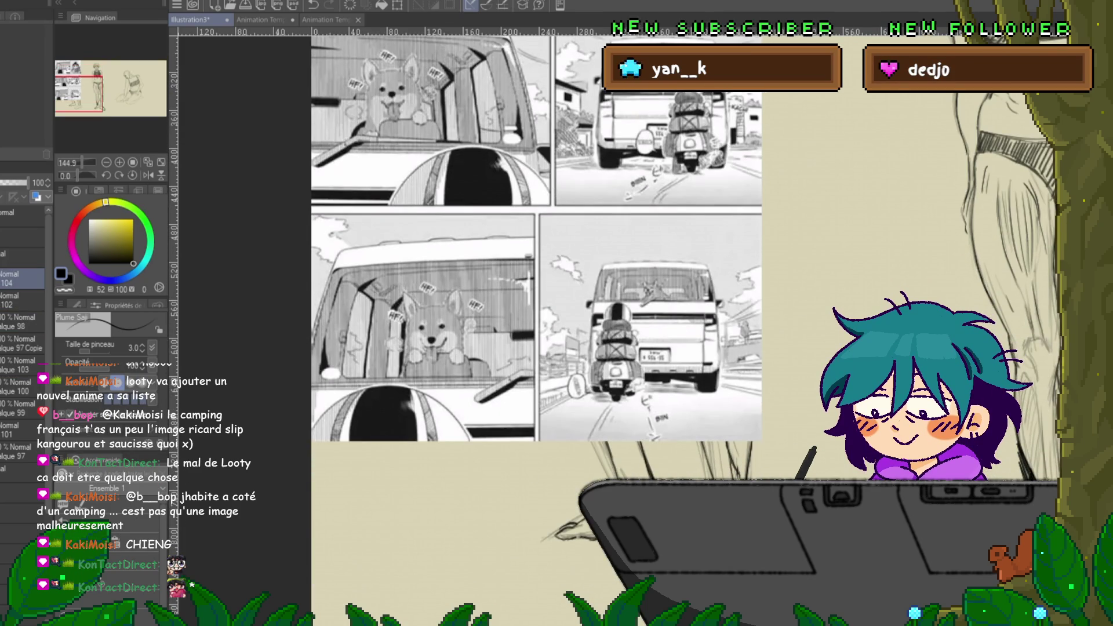
scroll(537, 258, up, 1)
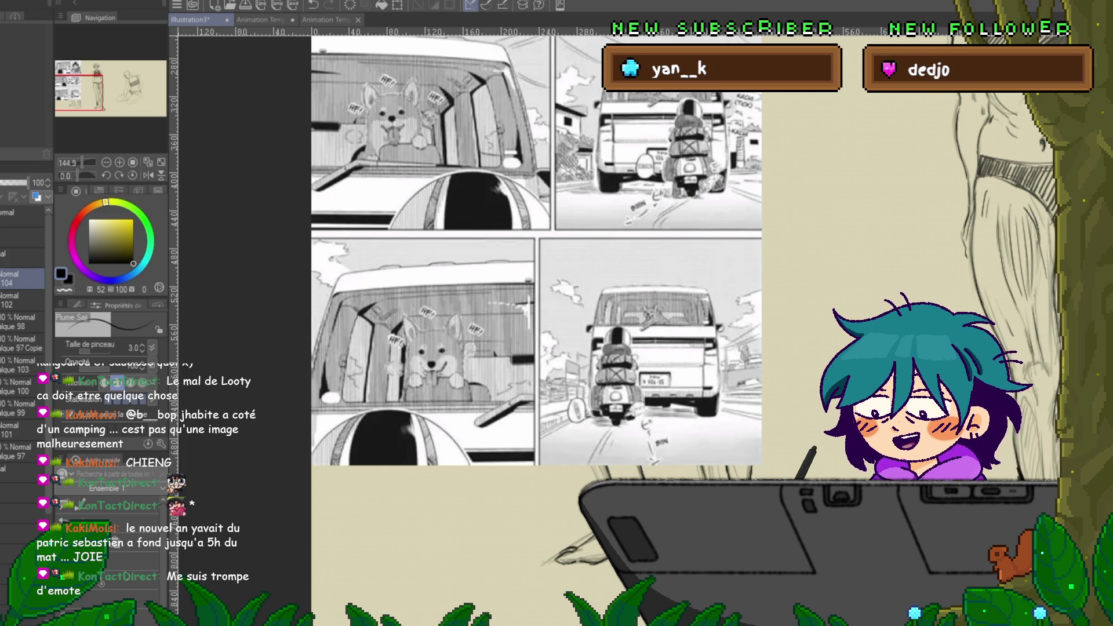
- Paste the two-girls-with-backpacks reference image, then undo the trial circles drawn over it
key(ctrl+v)
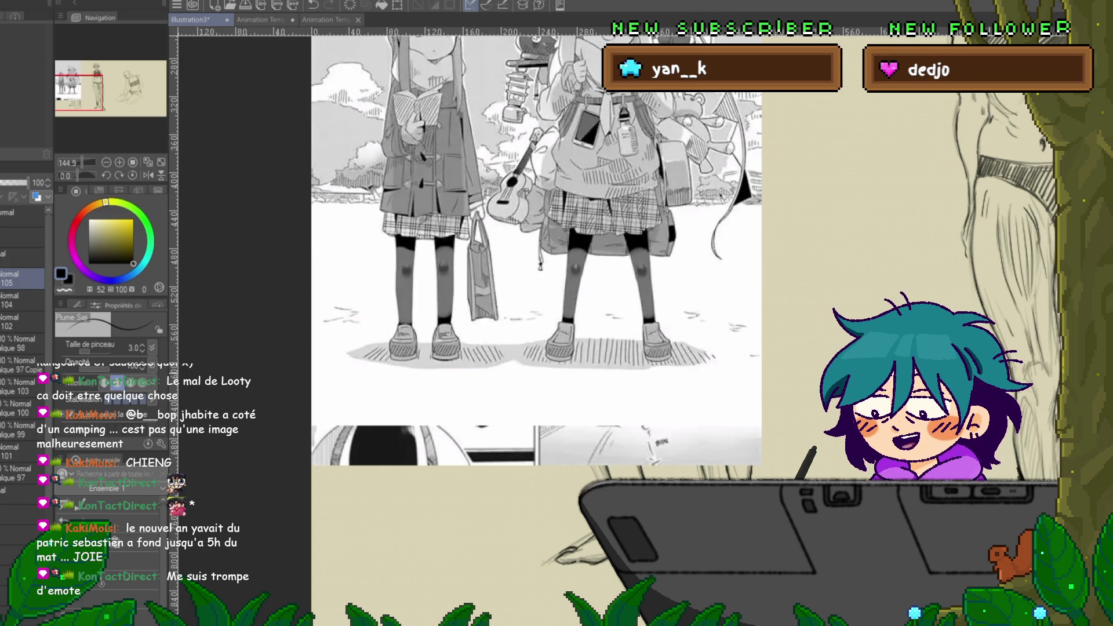
scroll(536, 319, up, 3)
scroll(536, 319, up, 2)
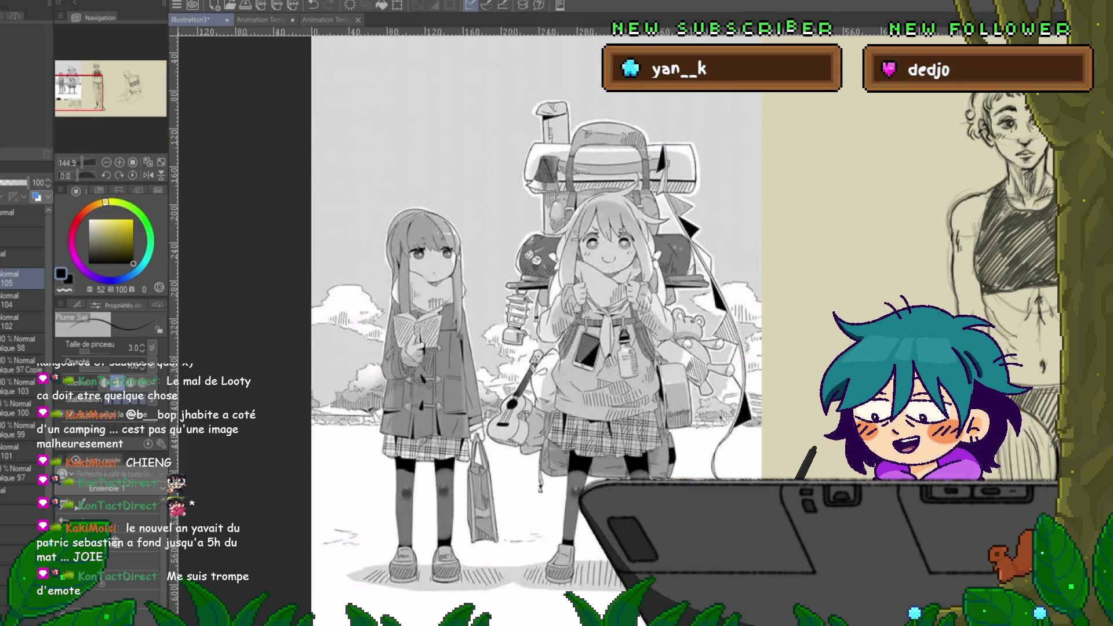
mouse_move(473, 250)
mouse_down()
mouse_move(649, 155)
mouse_move(459, 221)
mouse_move(609, 319)
mouse_move(710, 249)
mouse_up()
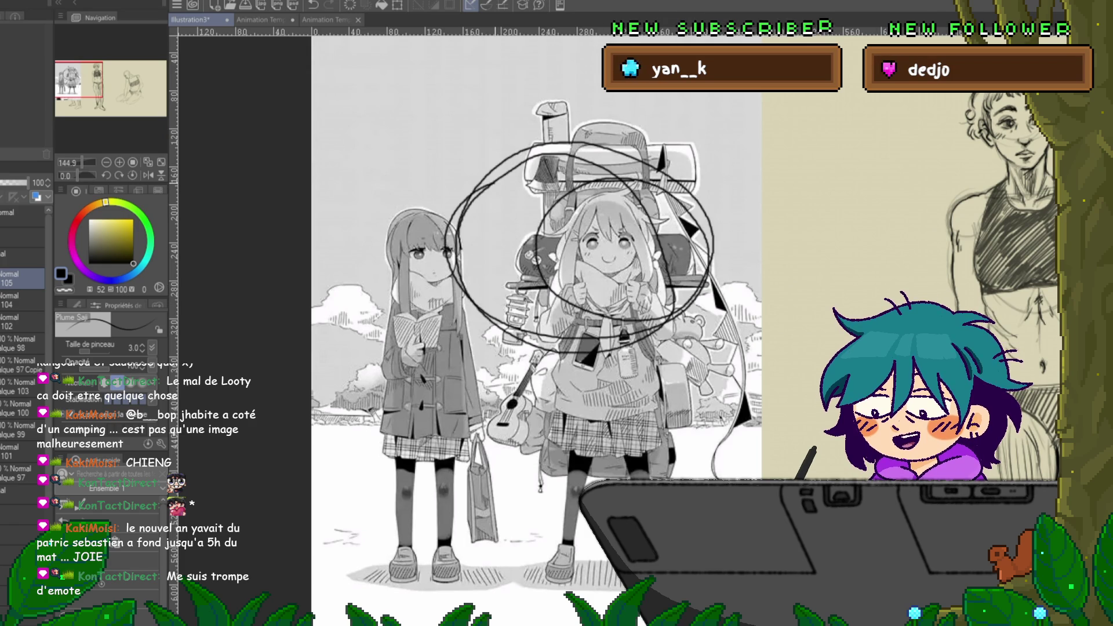
key(ctrl+z)
key(ctrl+z)
key(ctrl+z)
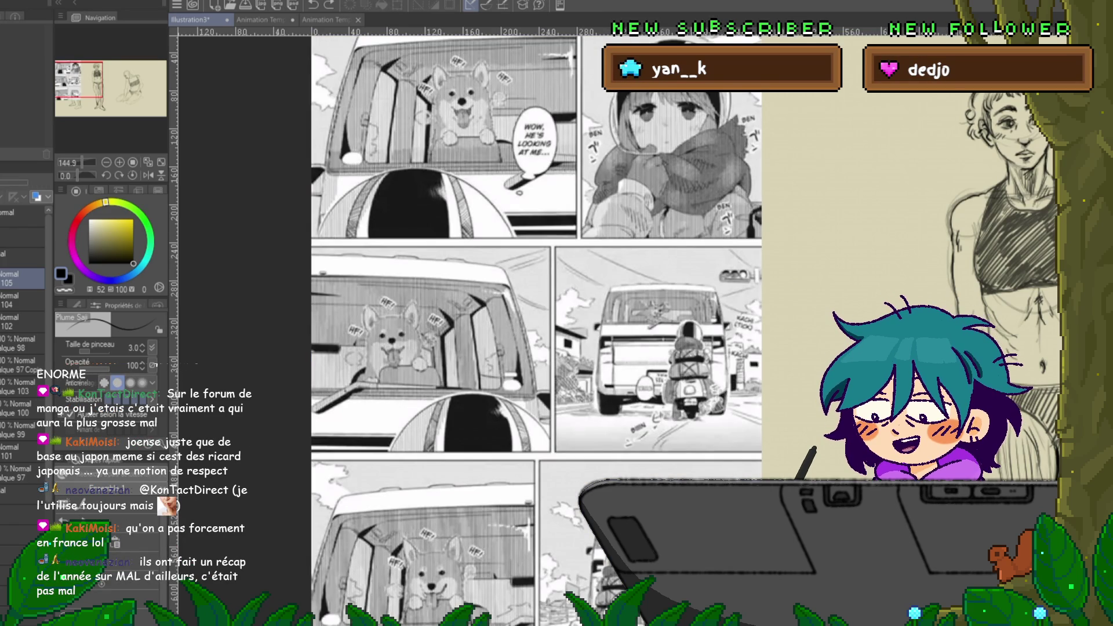
scroll(638, 325, right, 10)
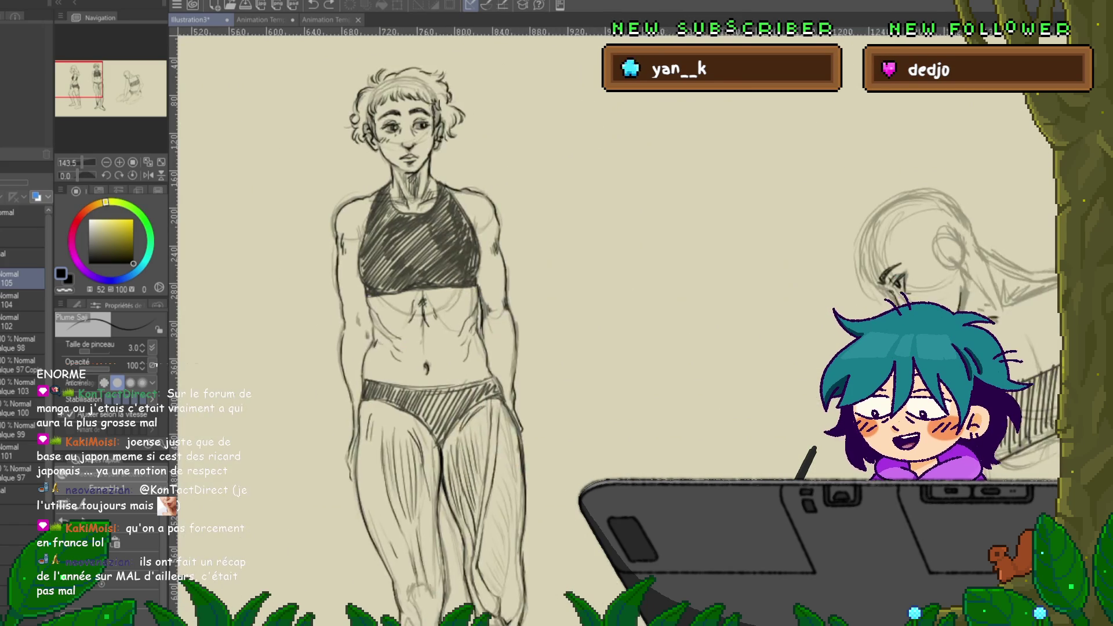
- Scroll right to the kneeling woman and select her sketch layer in the Layer palette
scroll(557, 325, right, 5)
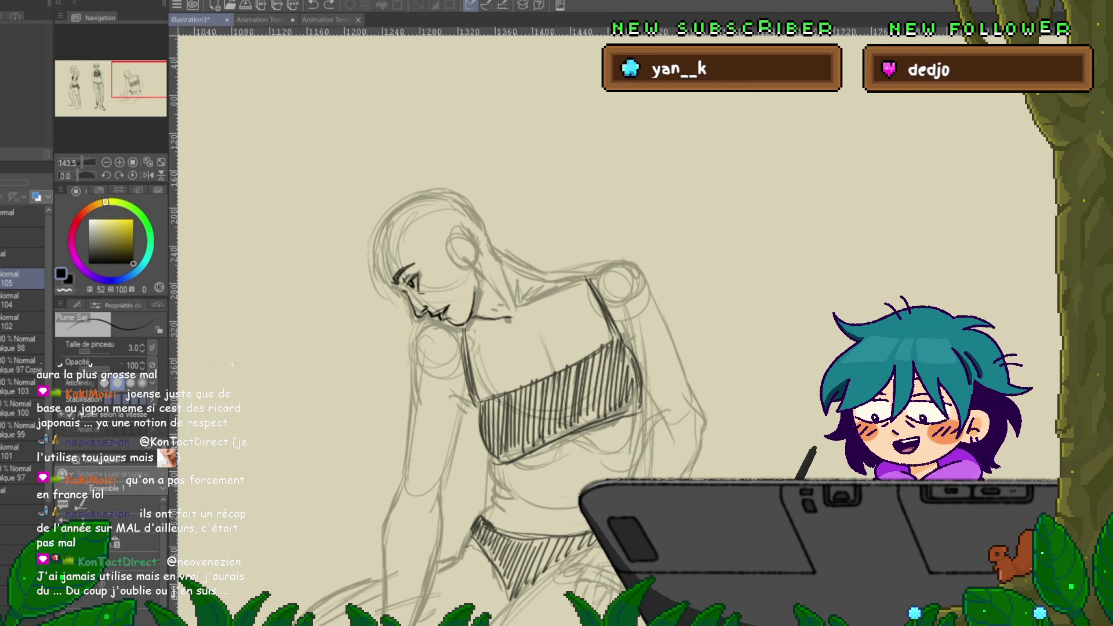
click(22, 429)
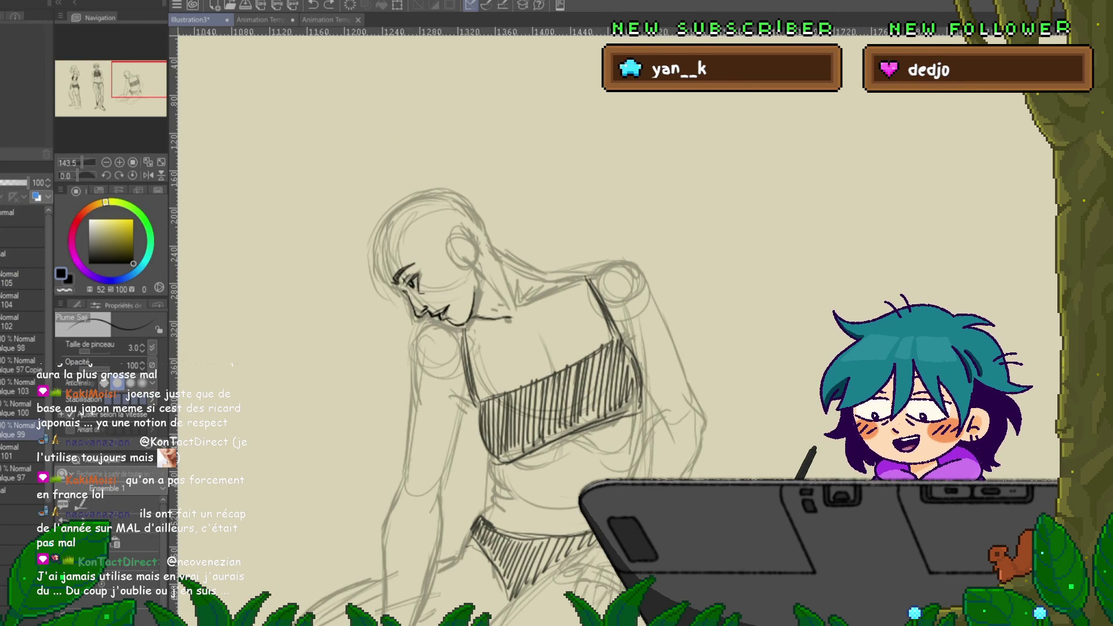
scroll(475, 347, down, 3)
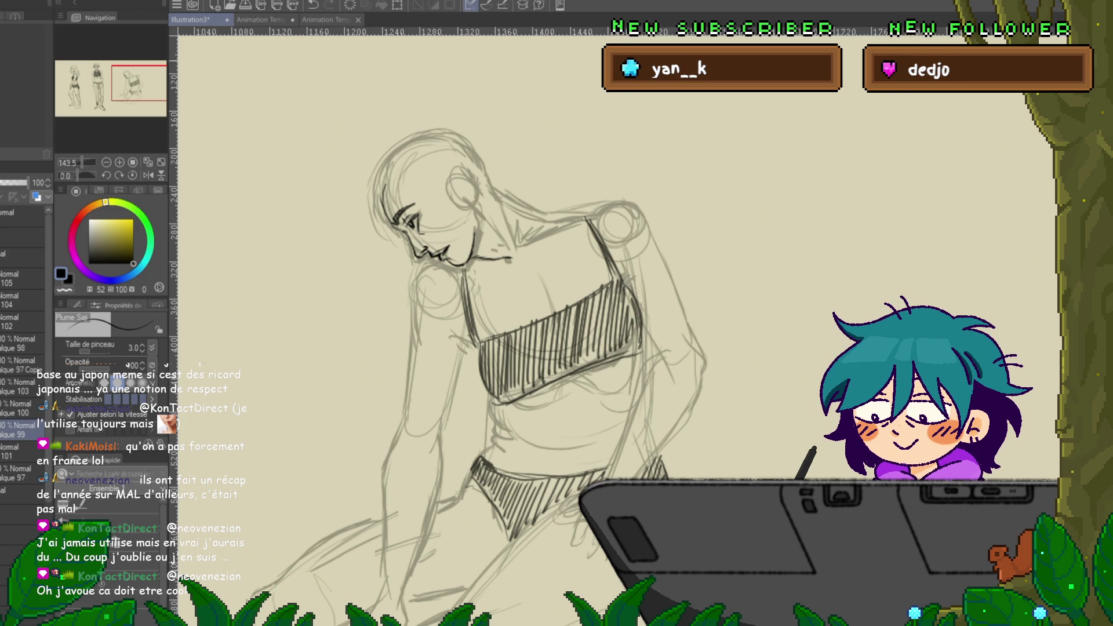
drag(522, 348, 537, 329)
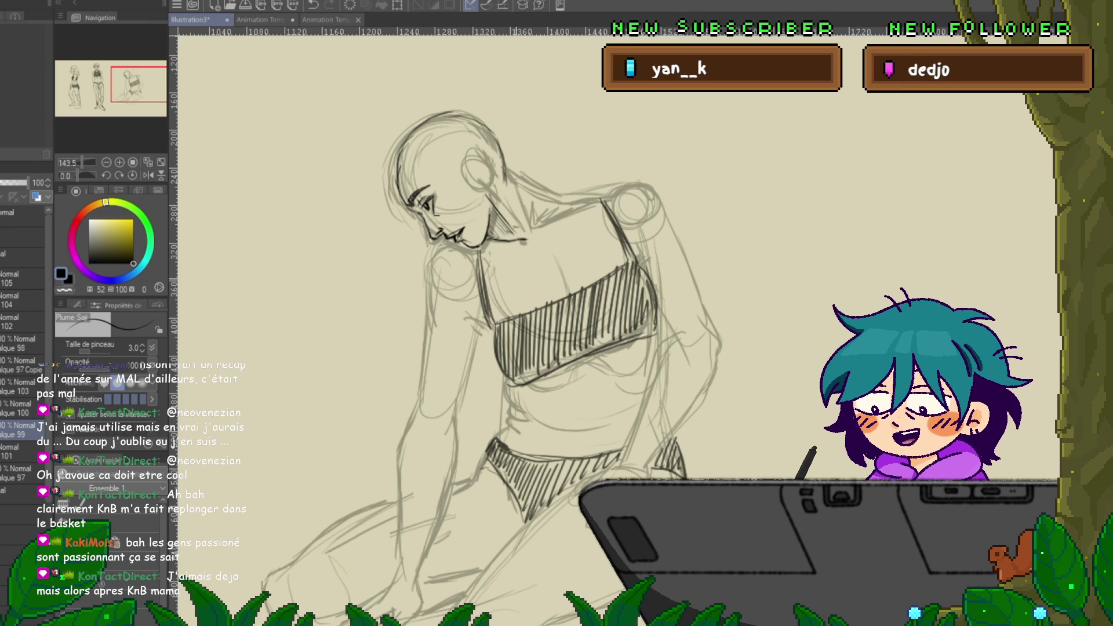
- Redraw the kneeling woman's arms, the hand on her thigh and her folded legs over the rough lines
scroll(493, 325, down, 3)
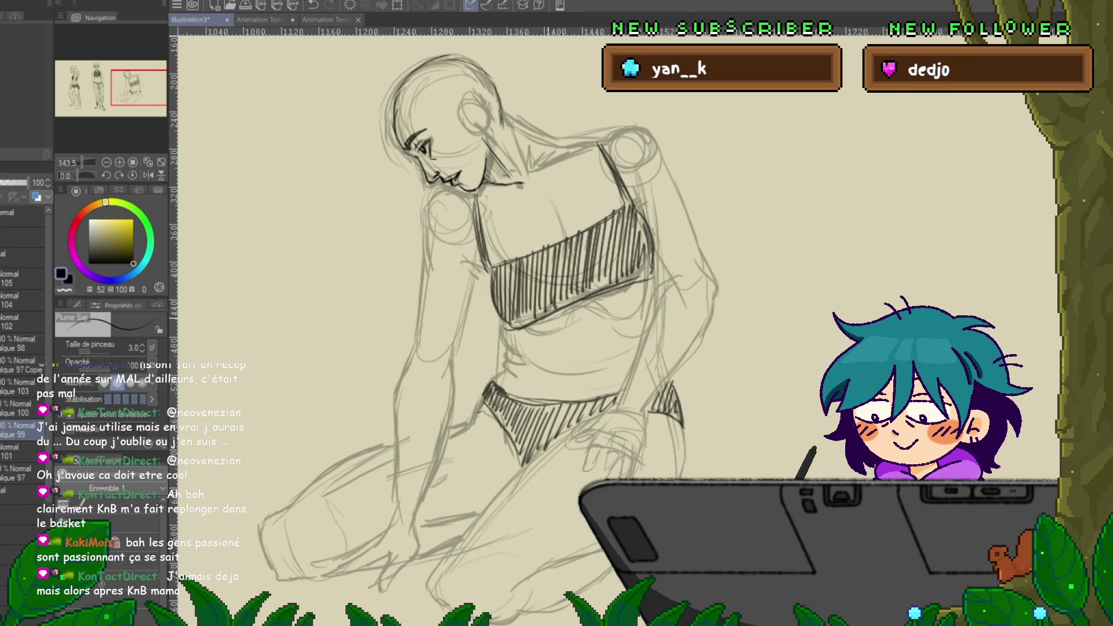
scroll(492, 319, down, 2)
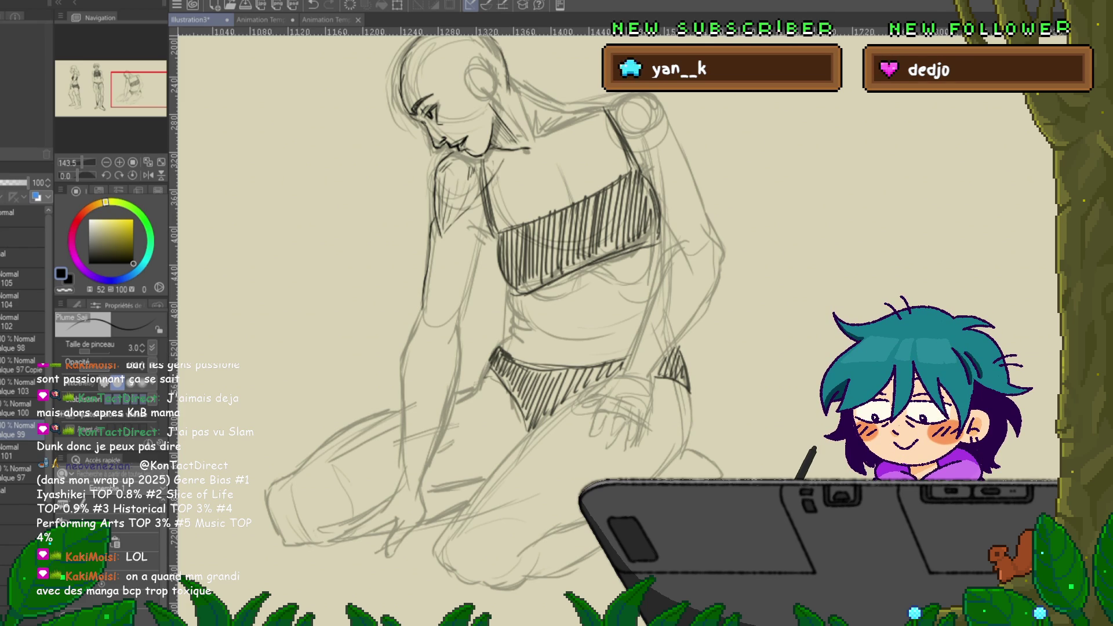
- Save the sheet, darken the kneeling woman's face, hair and arm lines, then pick beige
key(ctrl+s)
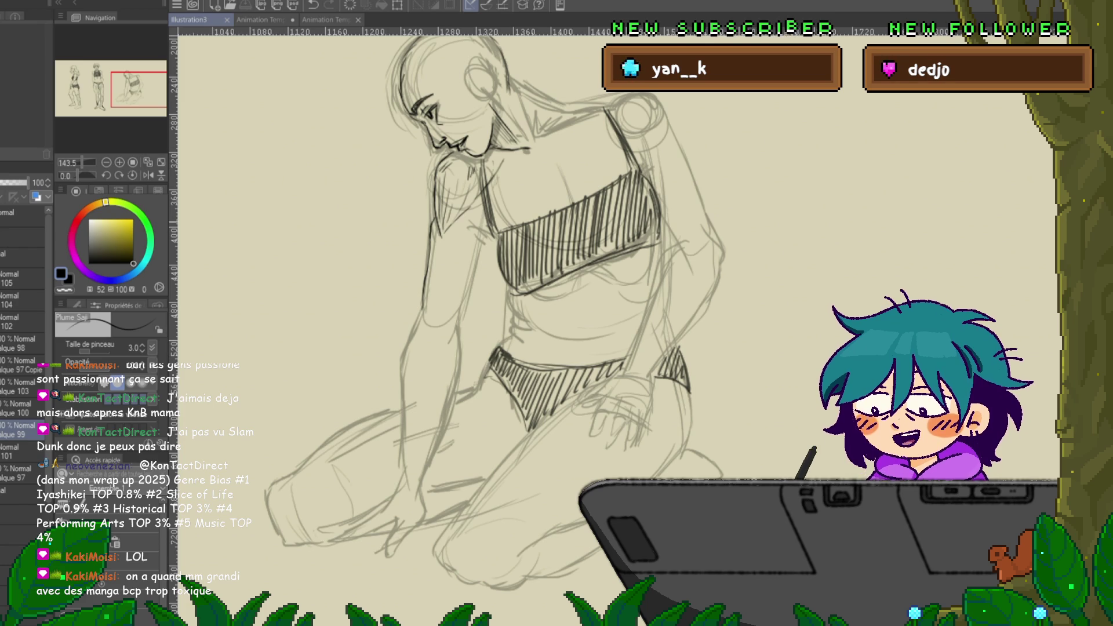
scroll(496, 309, down, 2)
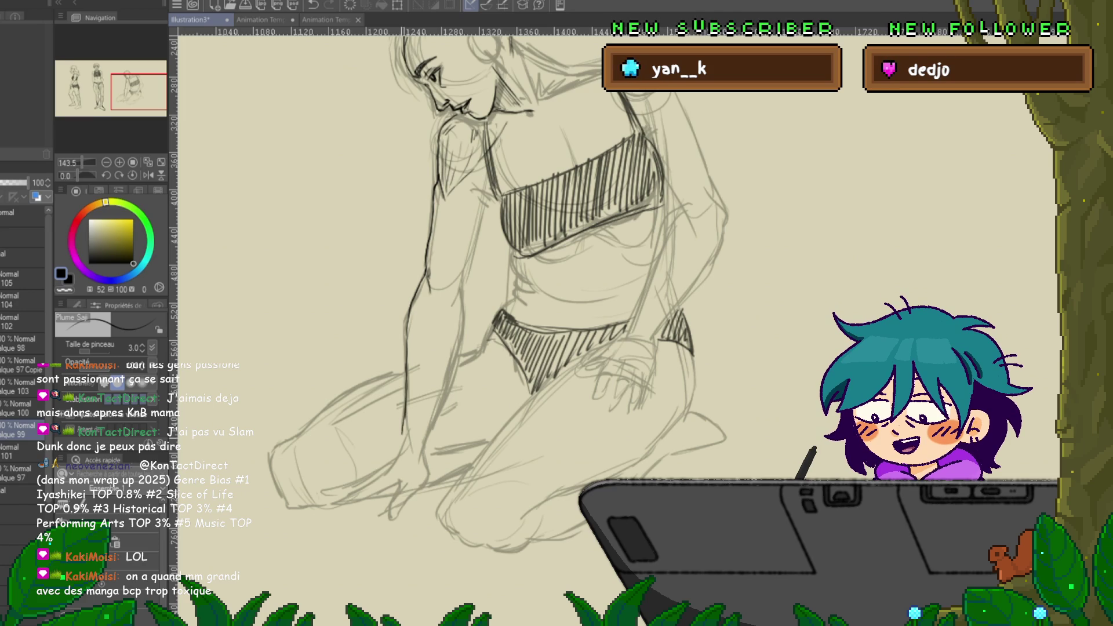
scroll(507, 290, down, 3)
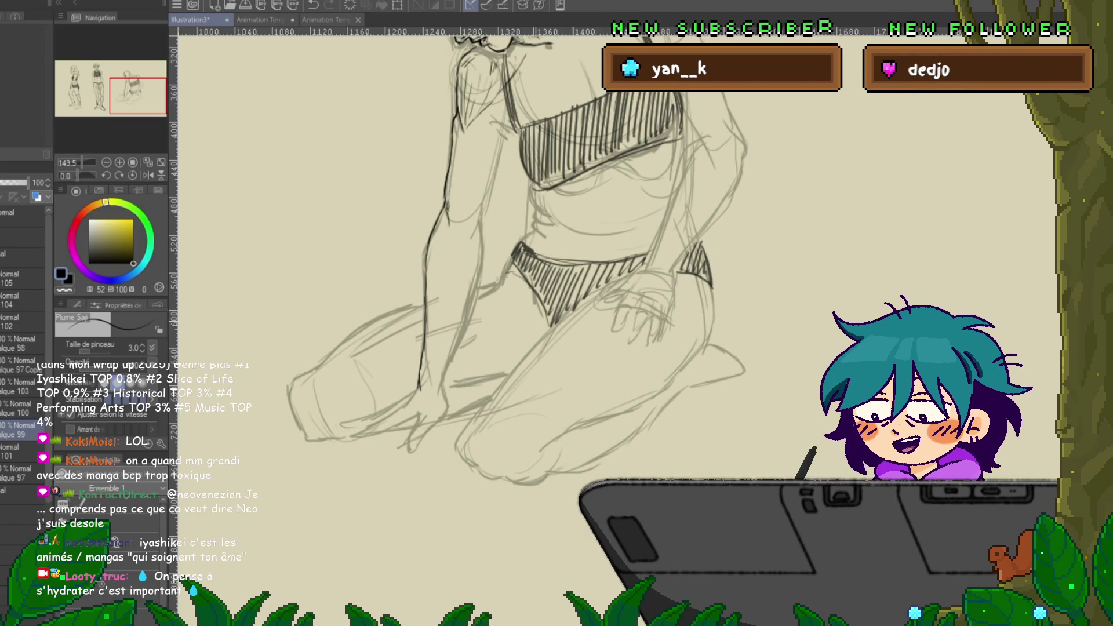
scroll(511, 284, up, 3)
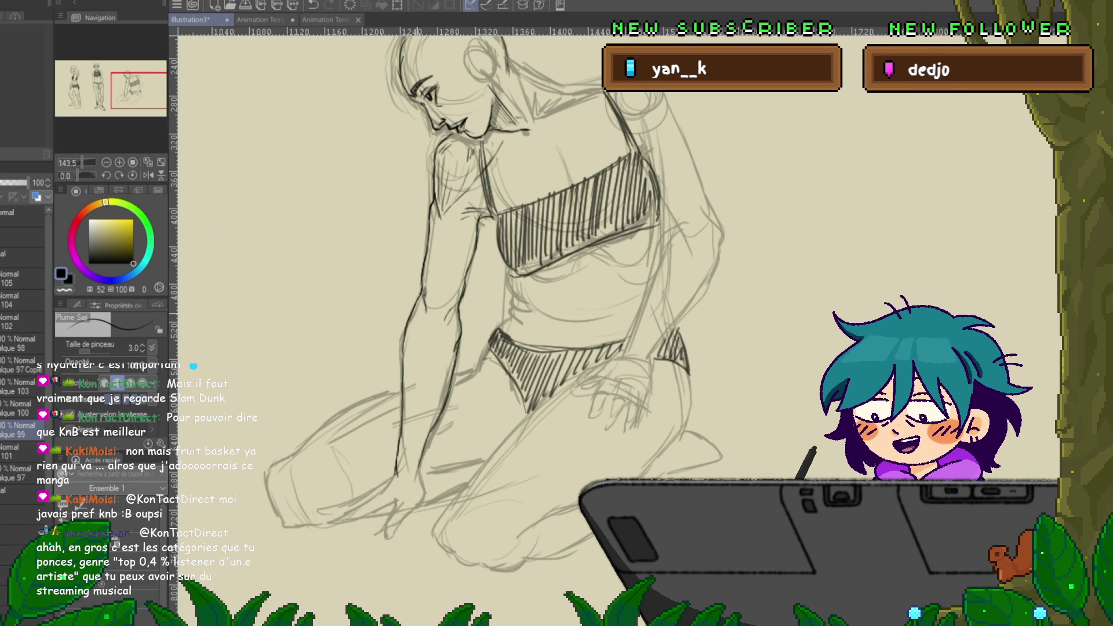
click(97, 225)
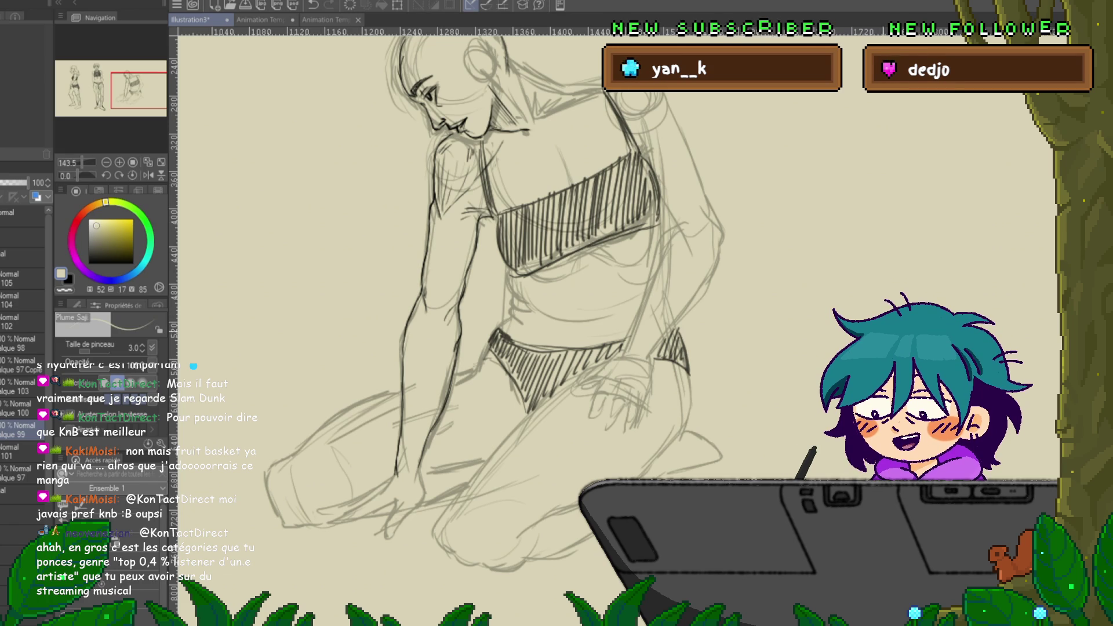
- Zoom out to view all three figures and undo the change that hid the drawings
key(ctrl+minus)
key(ctrl+minus)
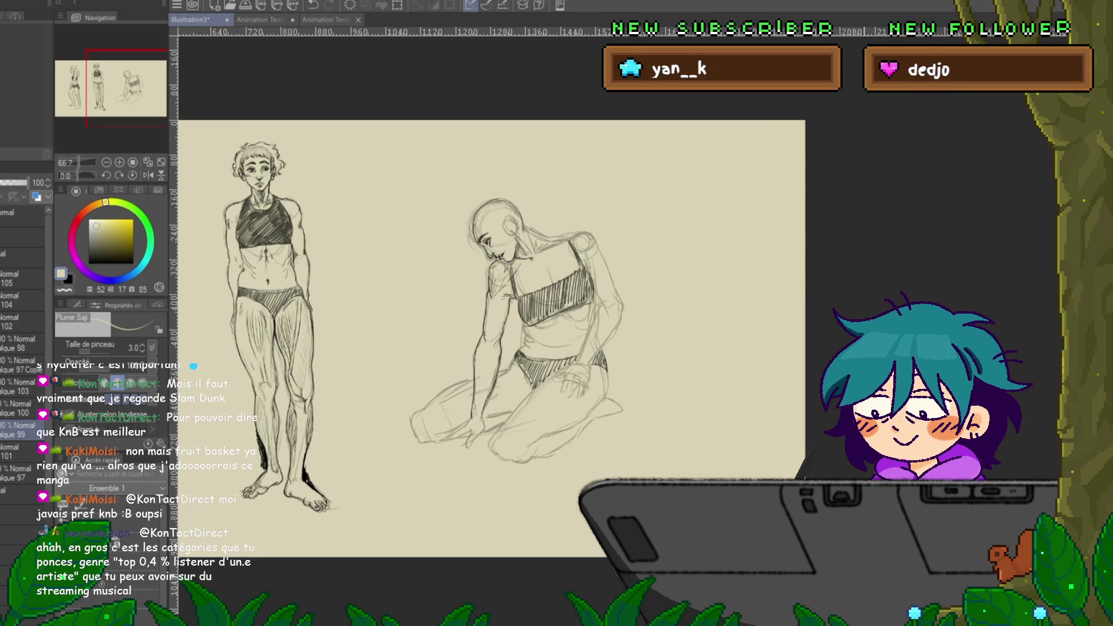
scroll(568, 339, left, 2)
scroll(569, 339, left, 2)
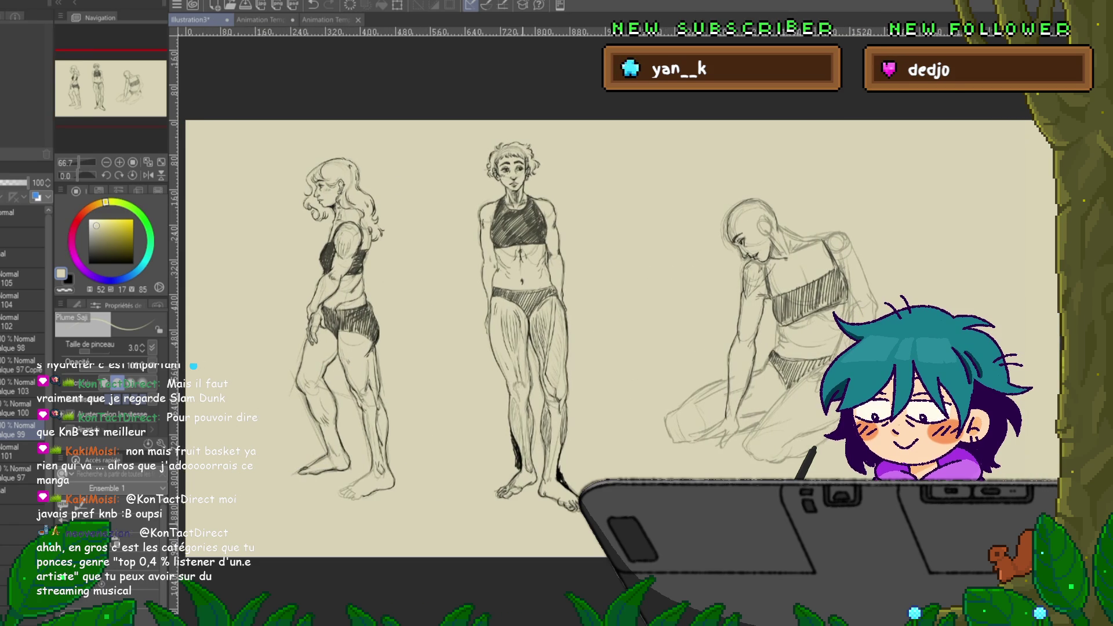
click(22, 254)
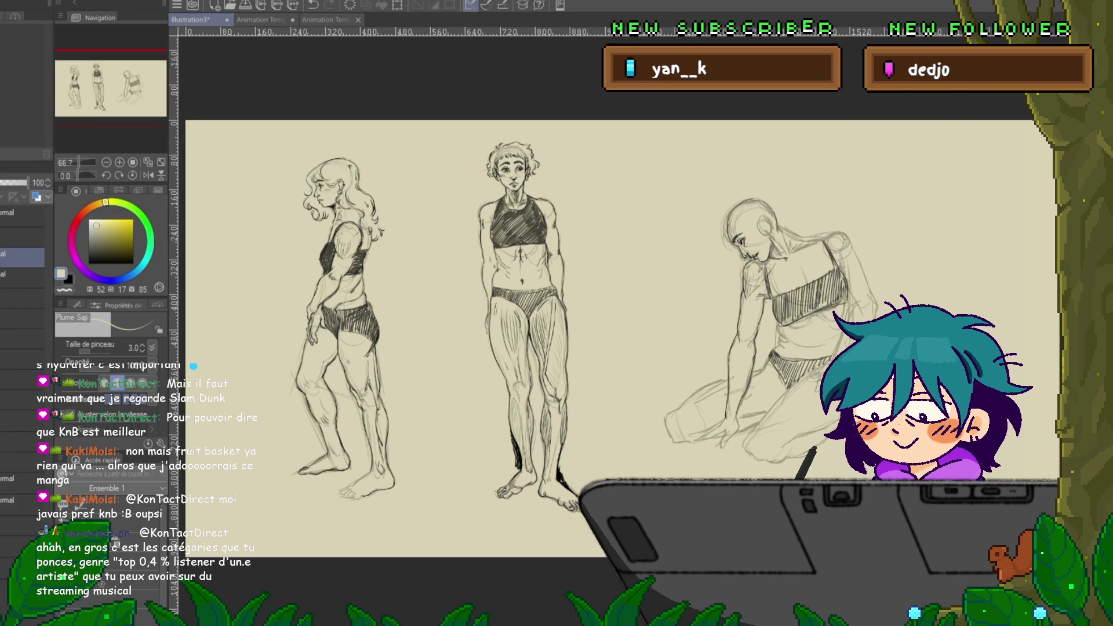
key(ctrl+z)
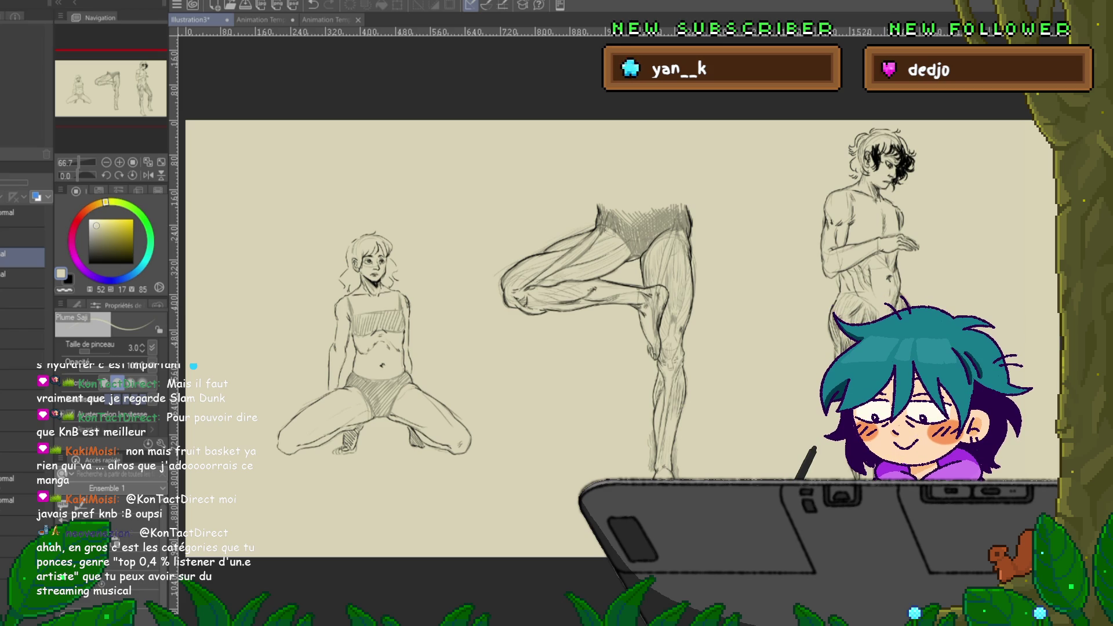
- Pan across to the other figure studies and save Illustration3
mouse_move(638, 348)
mouse_down()
mouse_move(365, 348)
mouse_move(803, 348)
mouse_up()
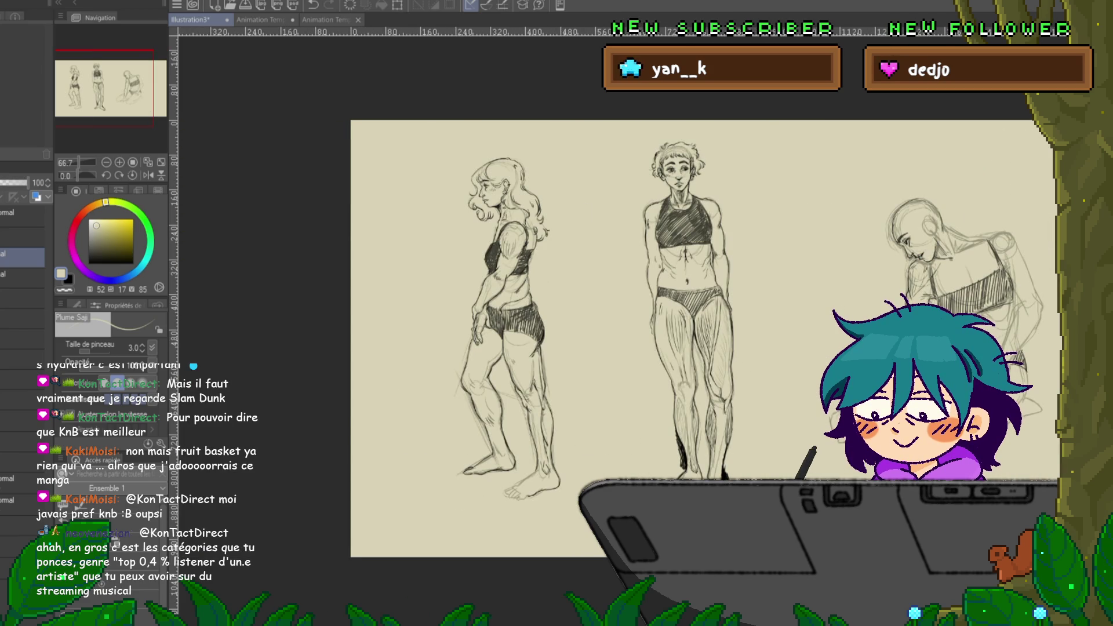
scroll(638, 340, right, 5)
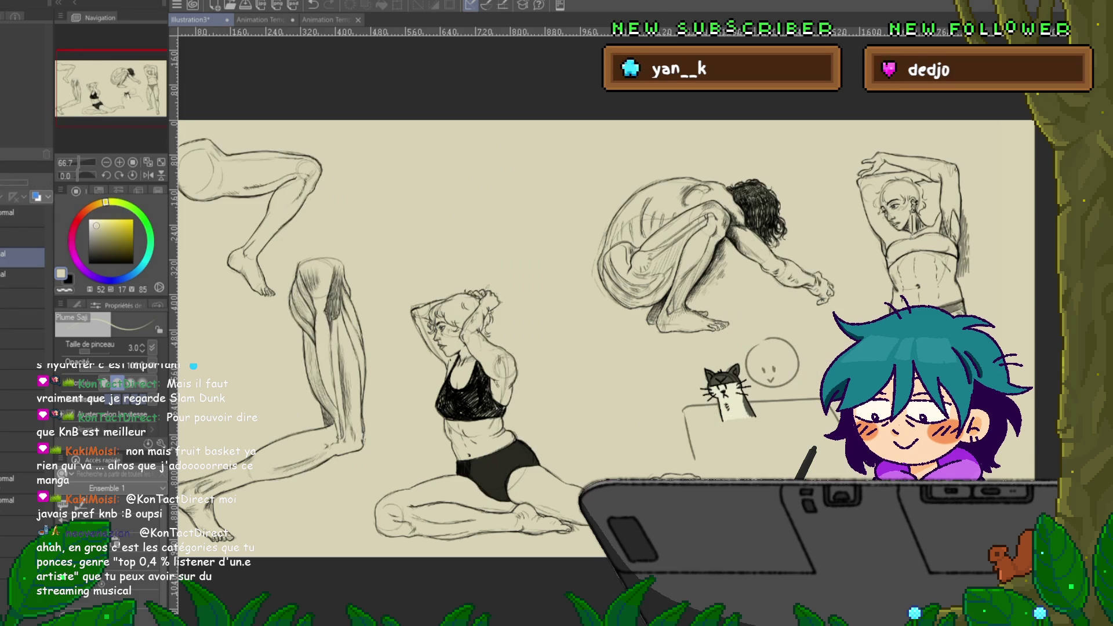
key(ctrl+s)
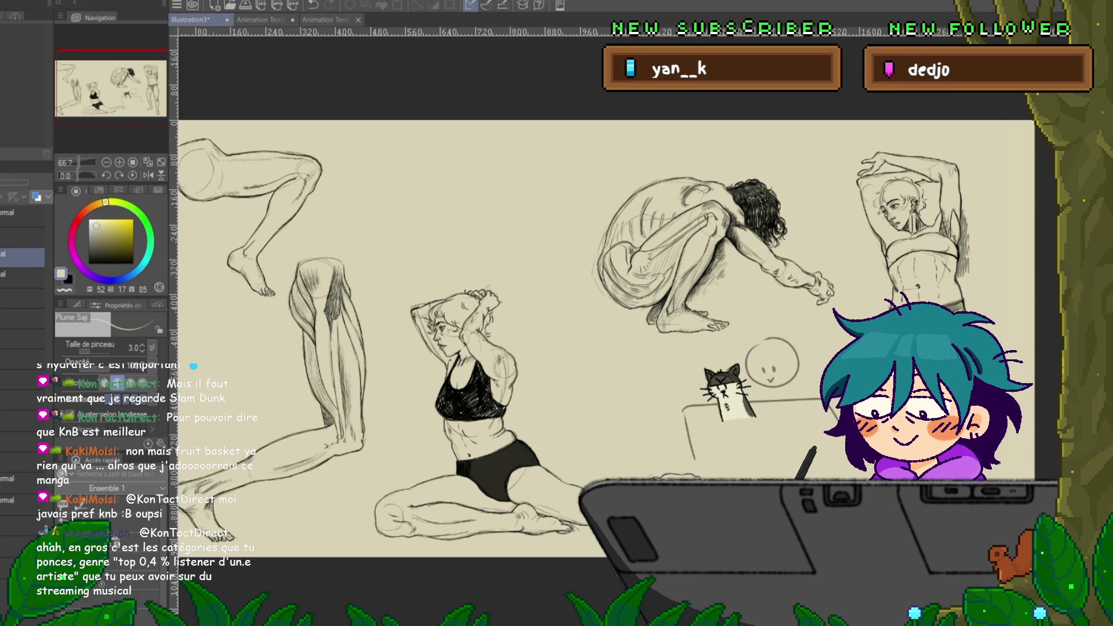
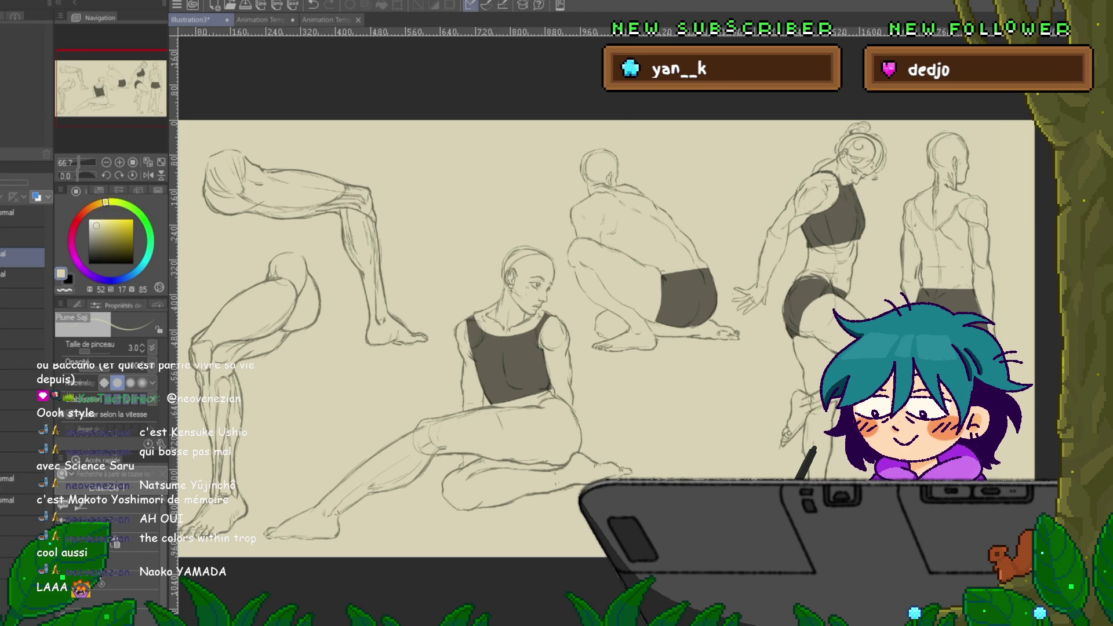
- Add a new raster layer and paste The Colors Within poster onto the figure studies canvas
key(ctrl+shift+n)
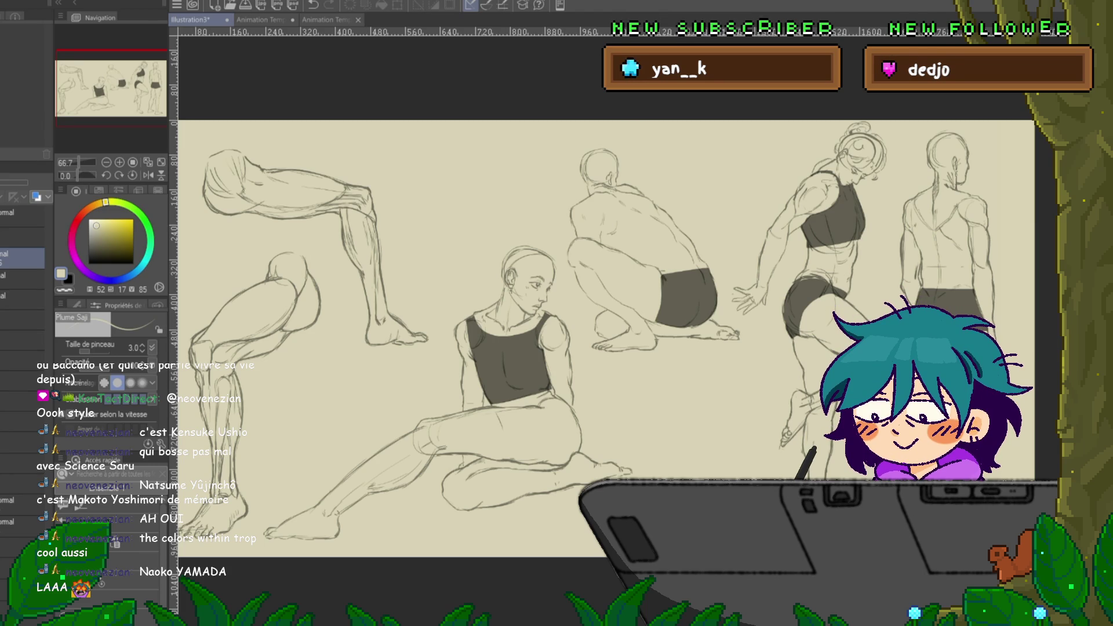
scroll(606, 339, left, 5)
scroll(606, 340, right, 4)
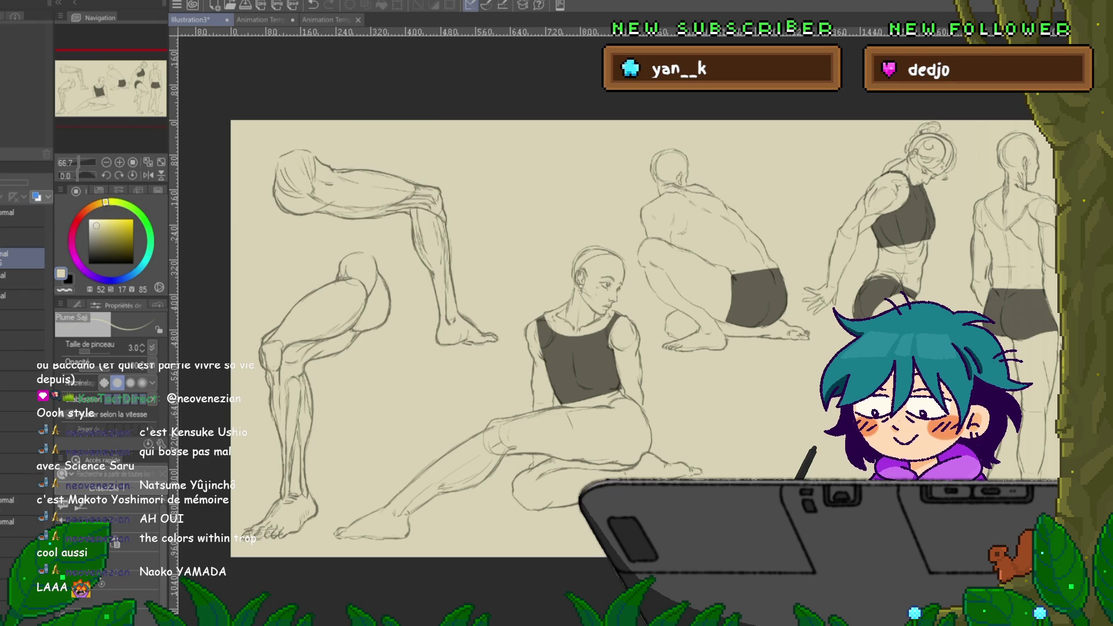
key(ctrl+v)
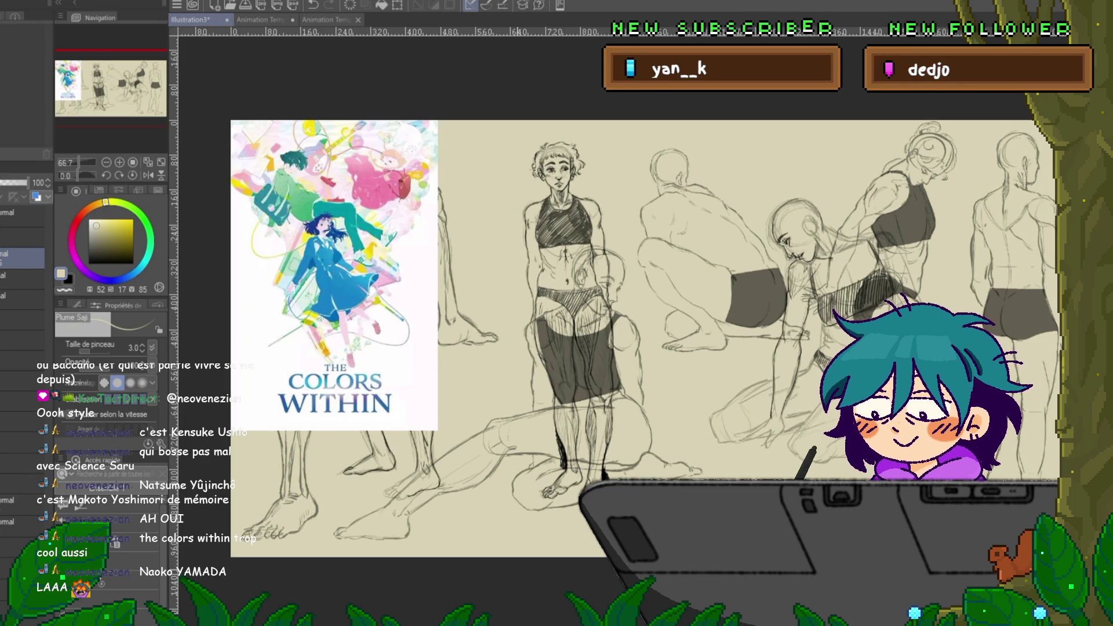
- Enlarge The Colors Within poster and shift it right and down over the left-side figures
key(ctrl+t)
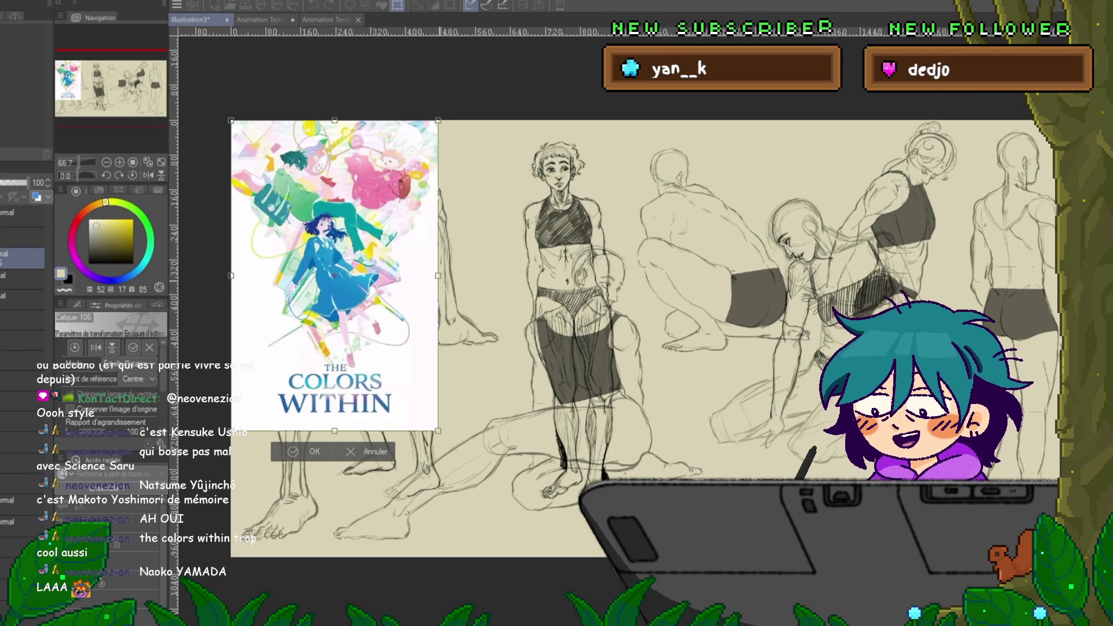
drag(383, 275, 454, 327)
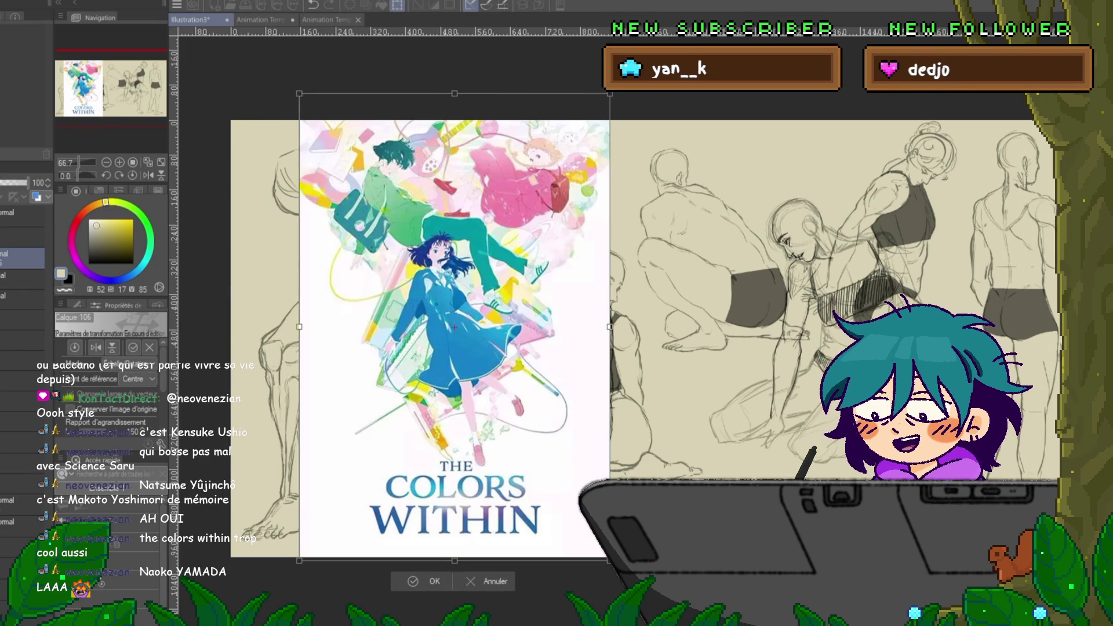
key(Return)
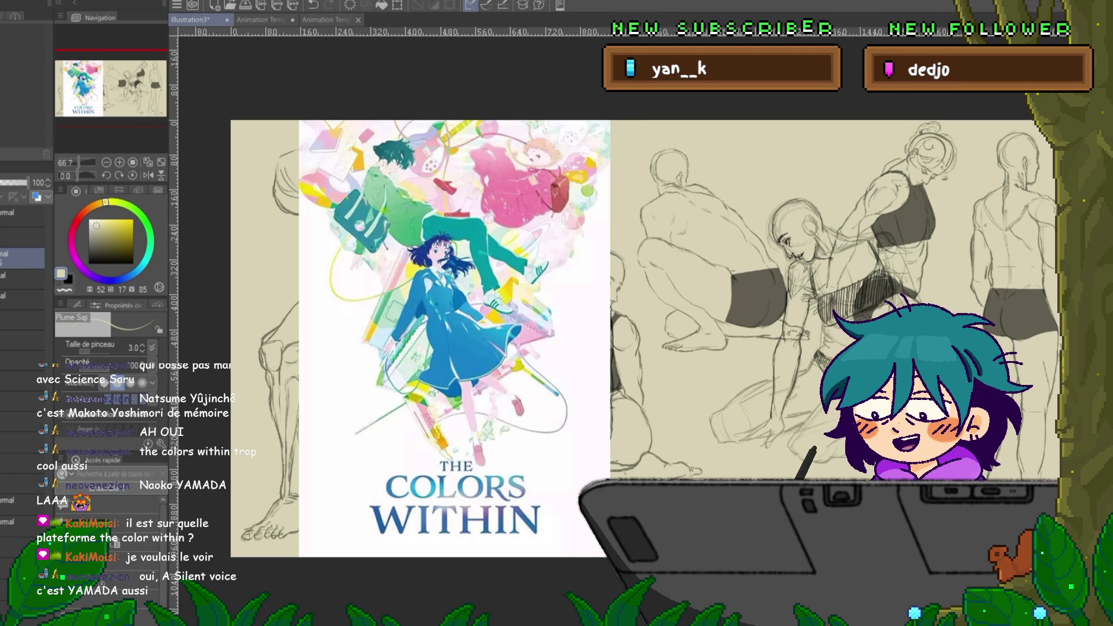
- Paste the Kimi no Iro poster, then the Jaadugar cover and a second Jaadugar image on top
key(ctrl+v)
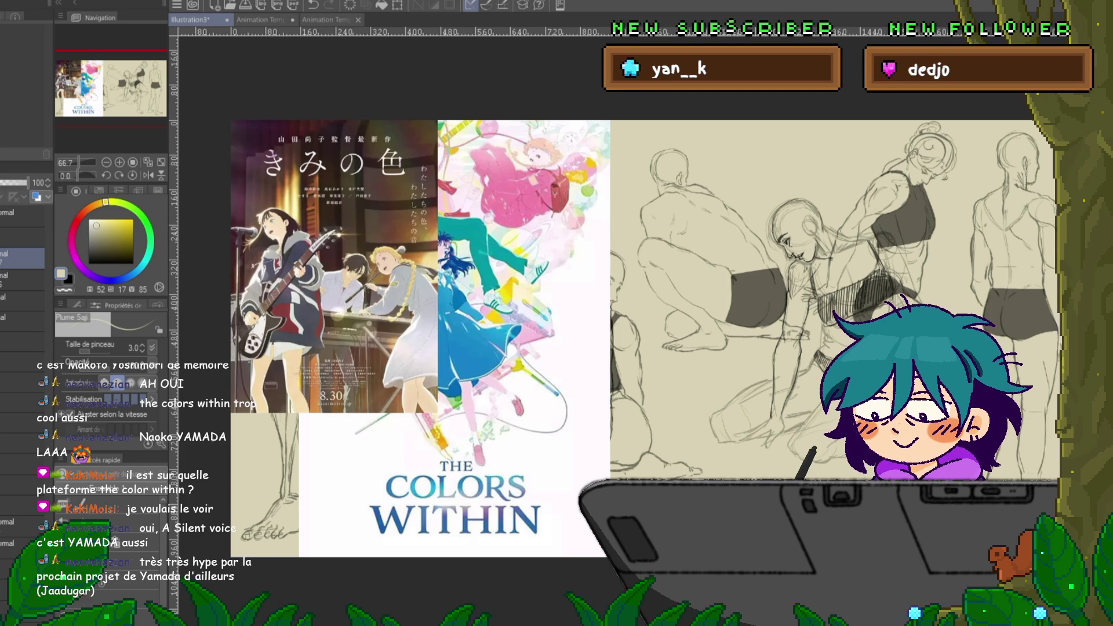
key(ctrl+v)
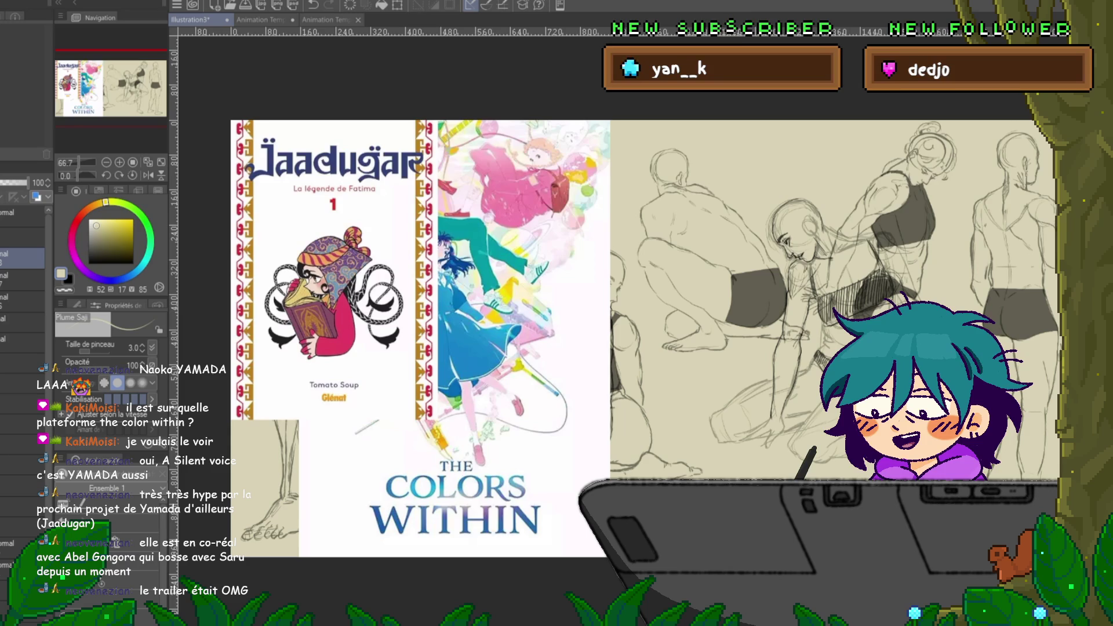
key(ctrl+v)
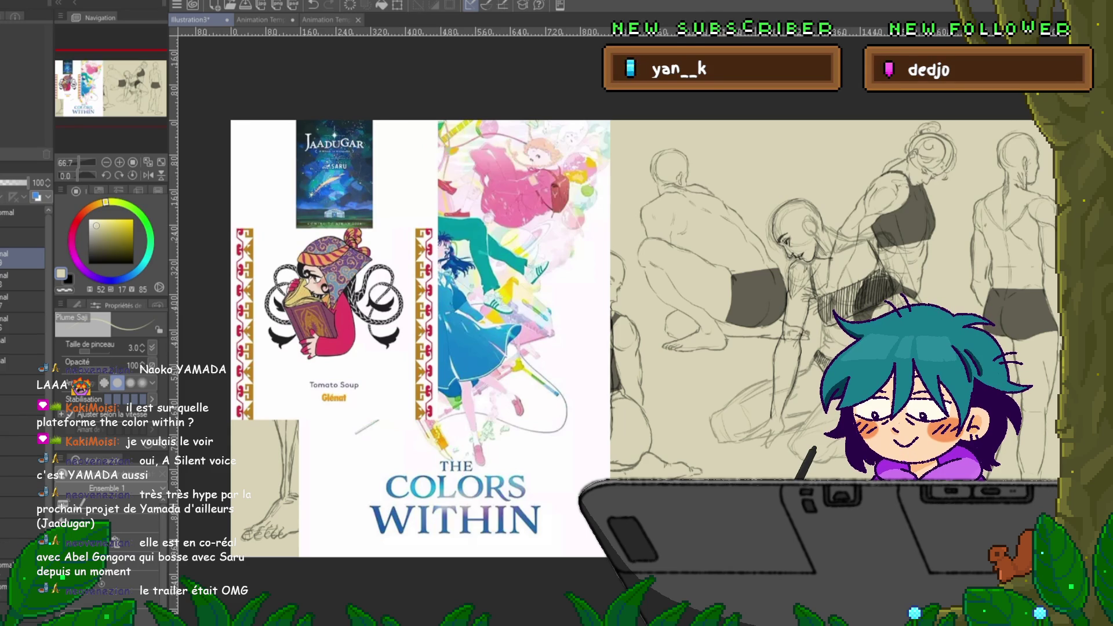
- Scale the pasted Jaadugar poster to about 214%, then undo both Jaadugar pastes
key(ctrl+t)
drag(438, 229, 665, 389)
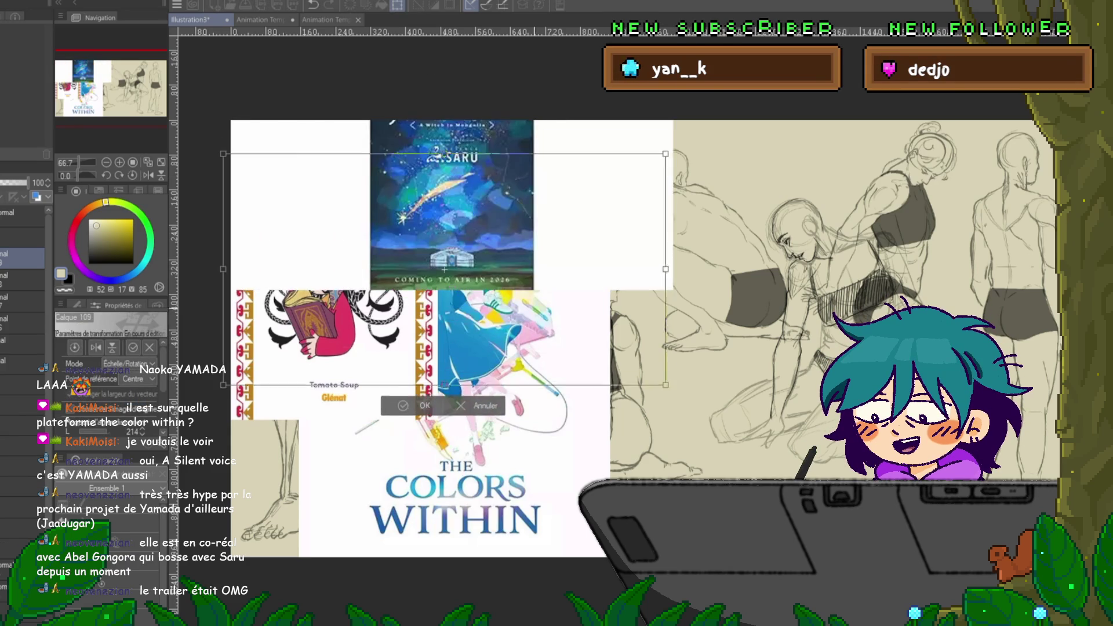
key(Return)
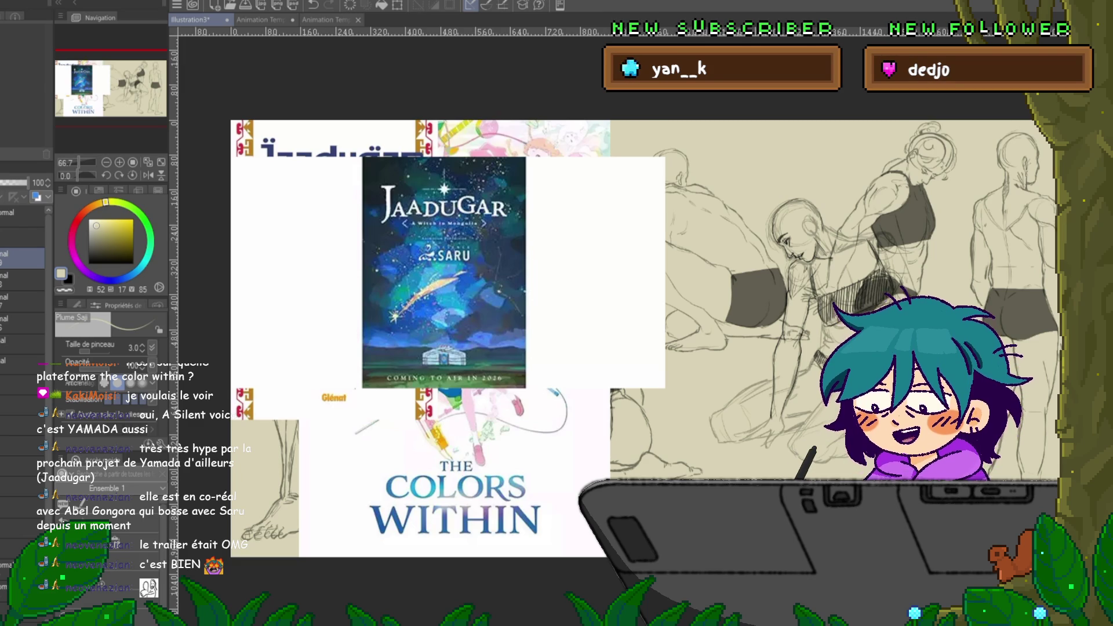
key(ctrl+z)
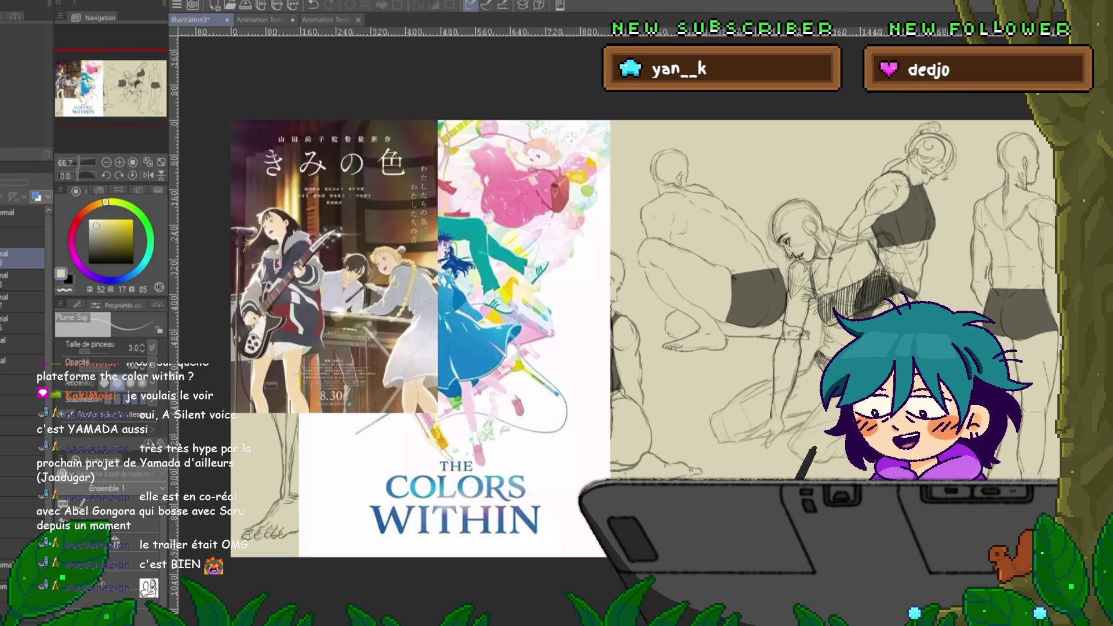
- Remove the Kimi no Iro and The Colors Within posters and save Illustration3
key(ctrl+z)
key(ctrl+z)
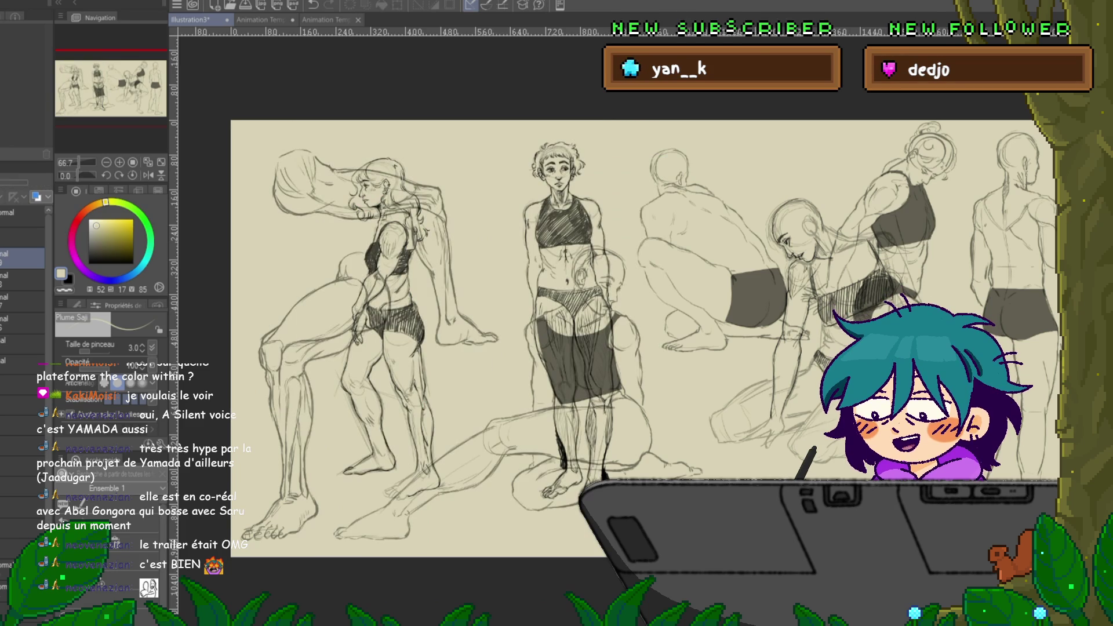
key(ctrl+s)
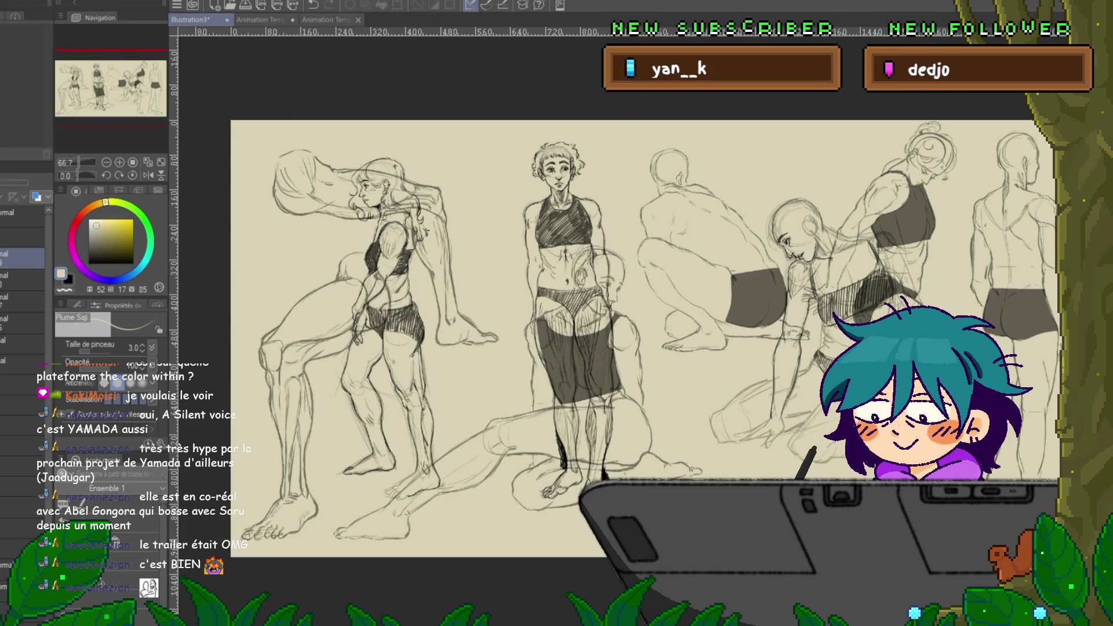
key(ctrl+z)
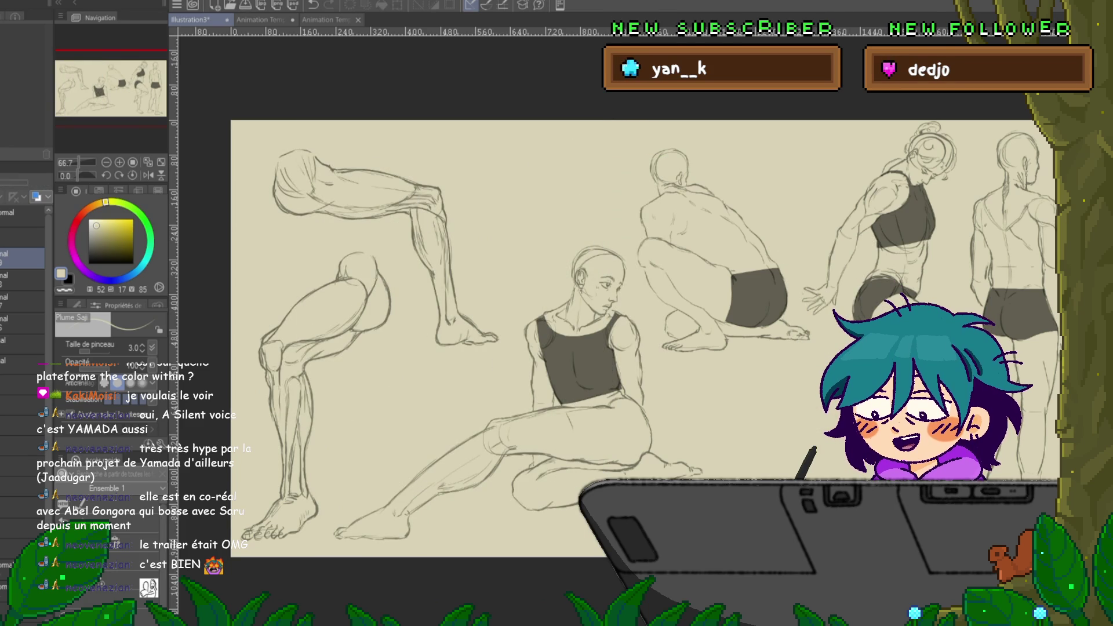
key(ctrl+y)
- Hide the standing figure sketches, keeping the sitting figures visible, and save again
key(ctrl+z)
key(ctrl+y)
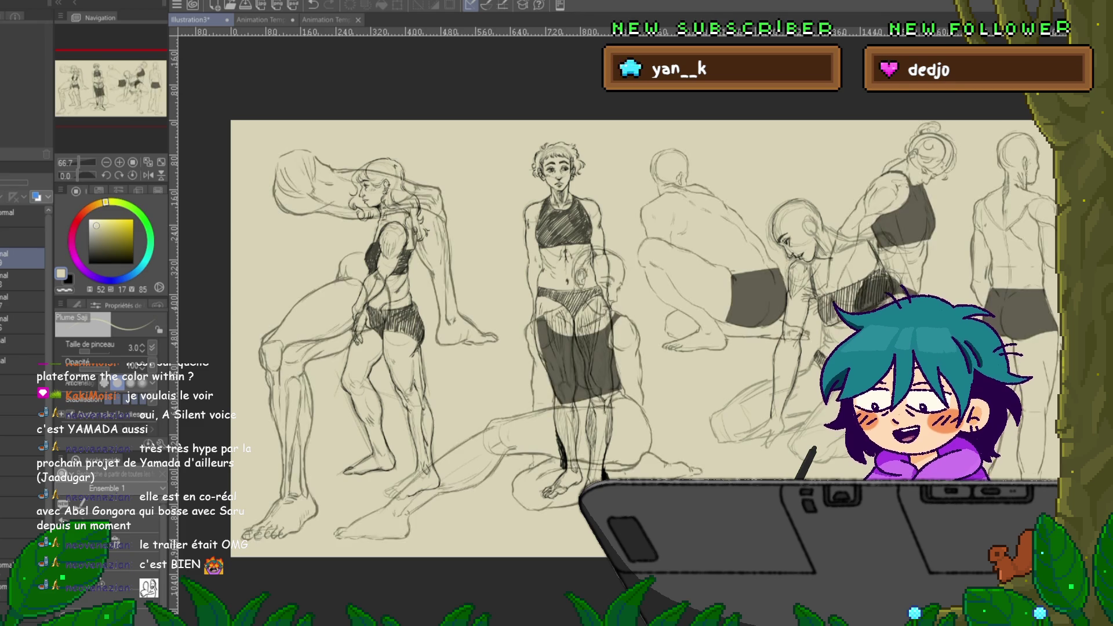
key(ctrl+z)
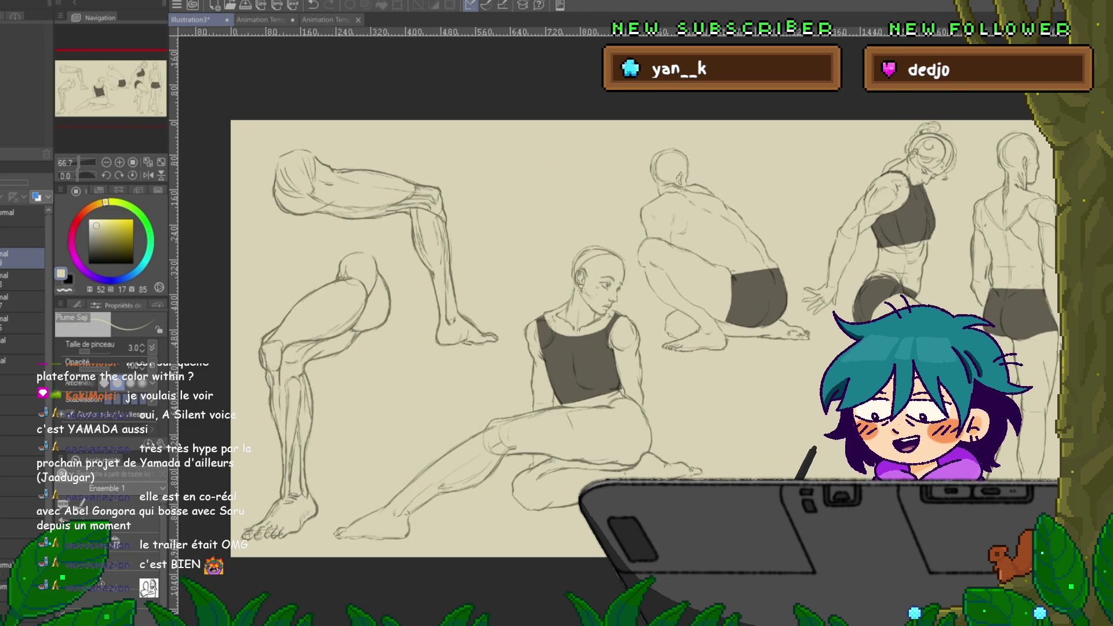
key(ctrl+s)
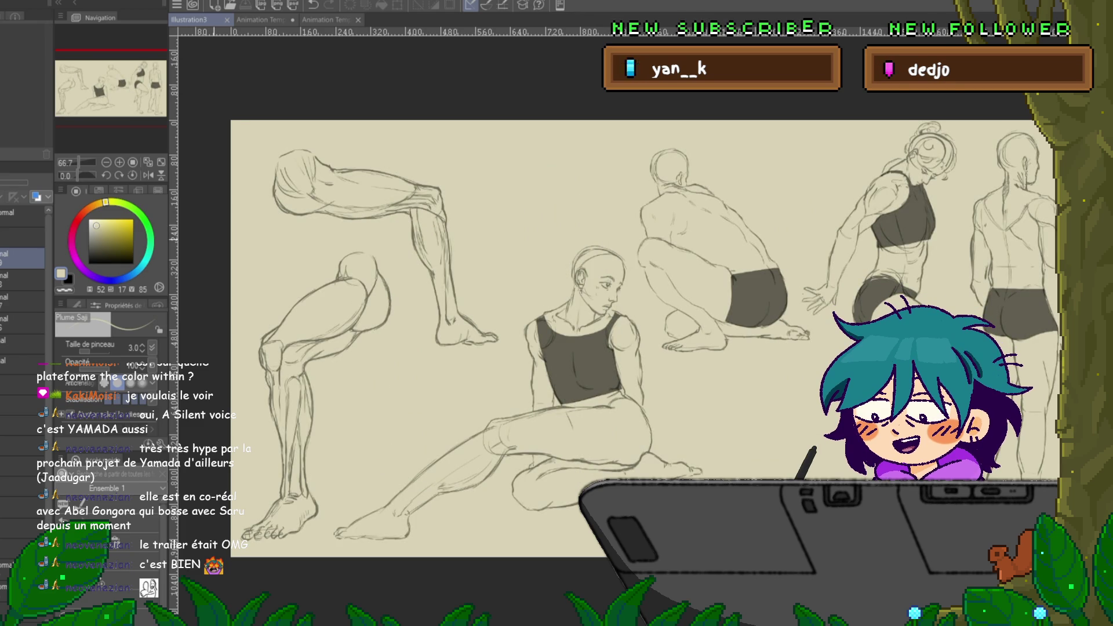